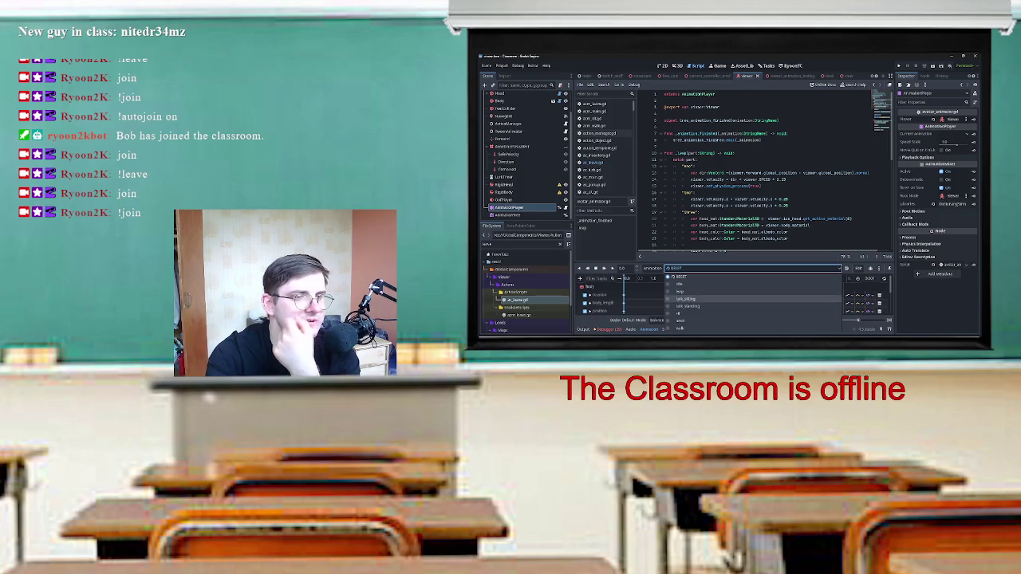
# Pick the 'loop' animation and scroll through its Body, Functions and Head tracks.
pyautogui.click(680, 291)
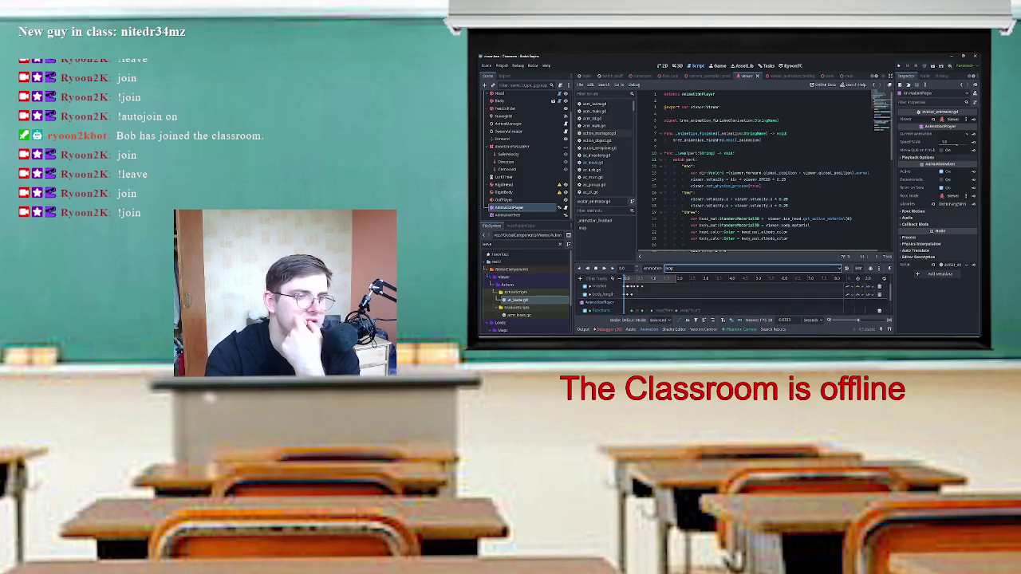
pyautogui.scroll(-4, 766, 172)
pyautogui.scroll(-6, 766, 172)
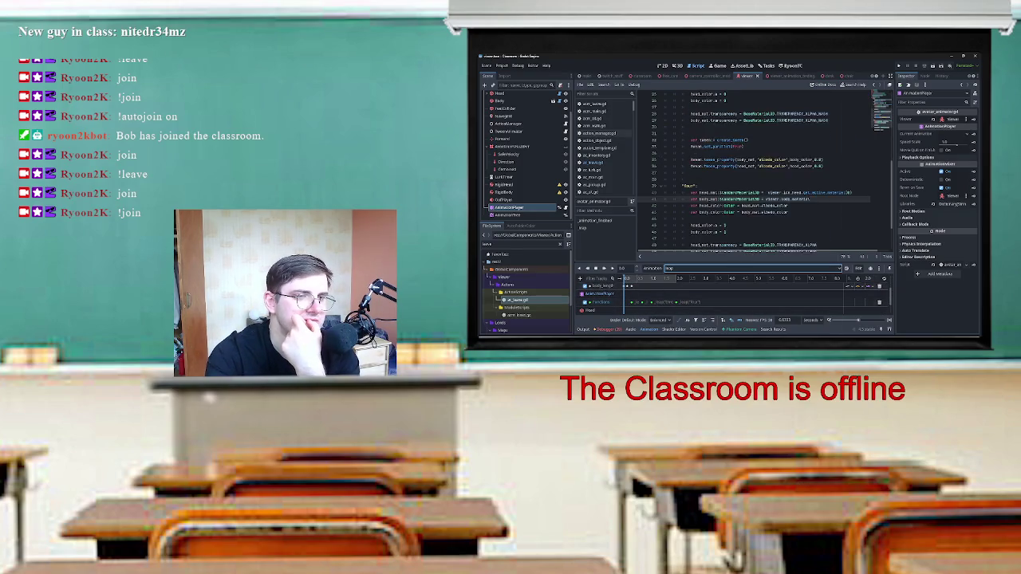
pyautogui.scroll(3, 766, 171)
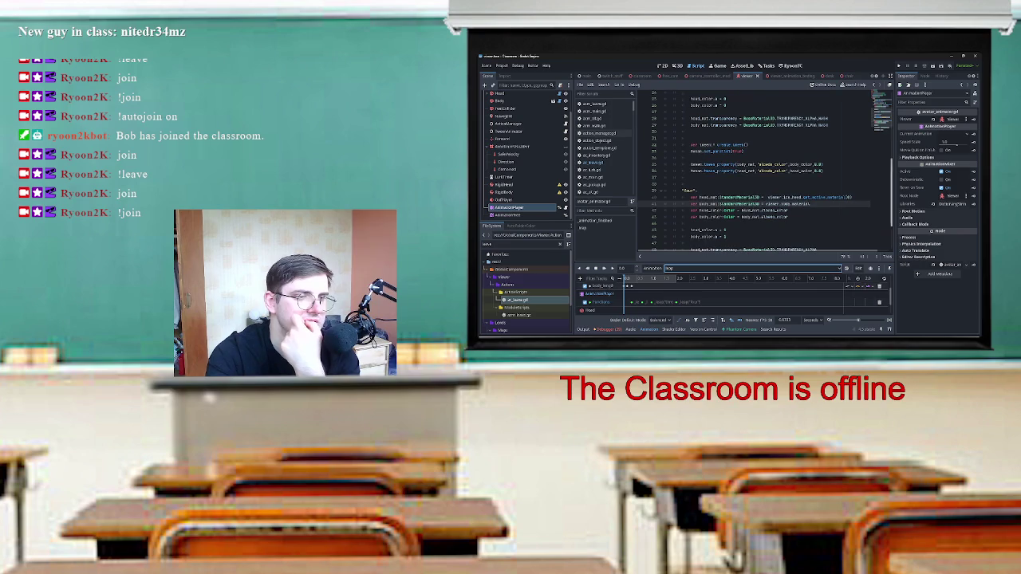
pyautogui.scroll(2, 734, 295)
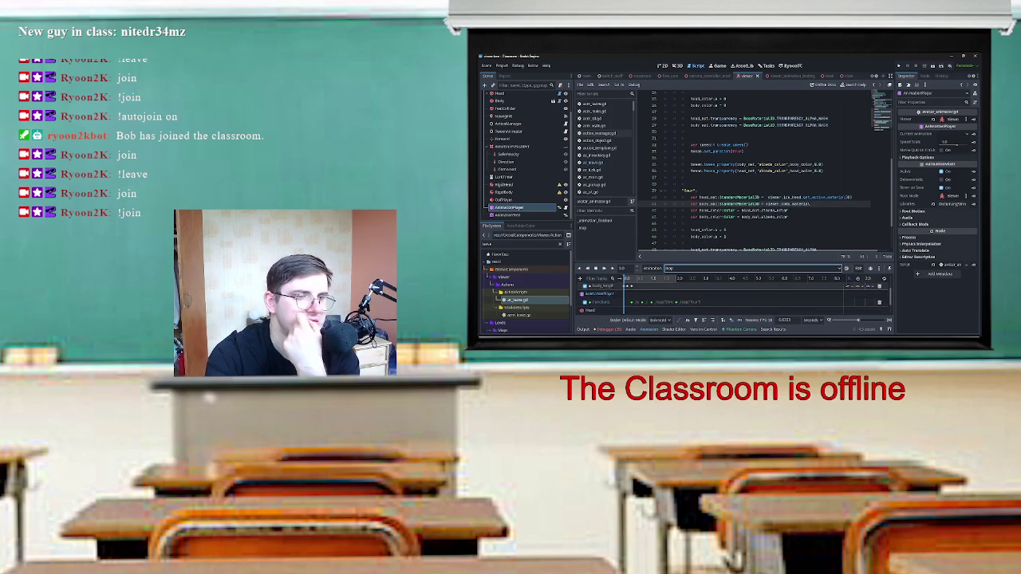
pyautogui.scroll(1, 733, 295)
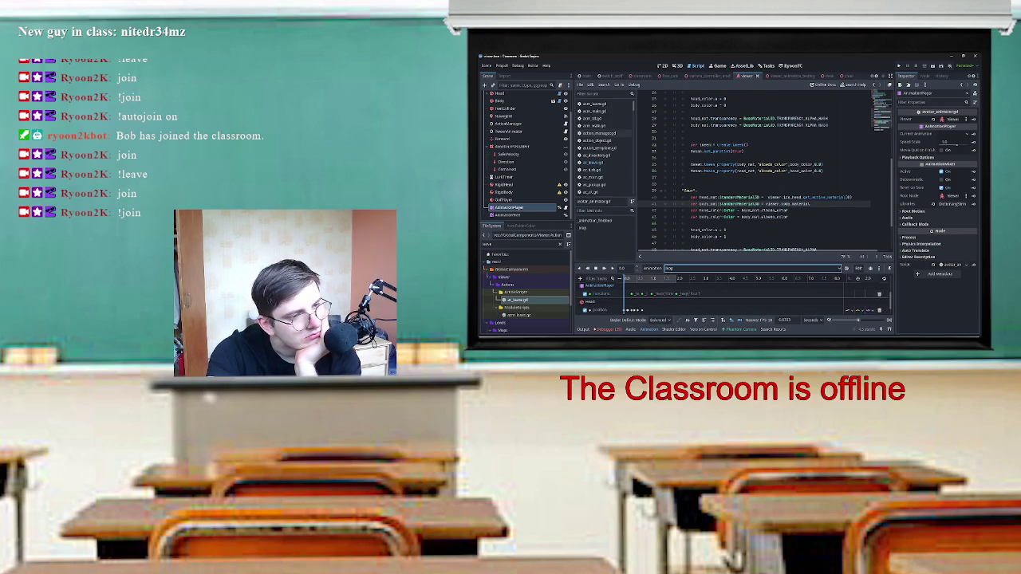
pyautogui.scroll(-3, 765, 172)
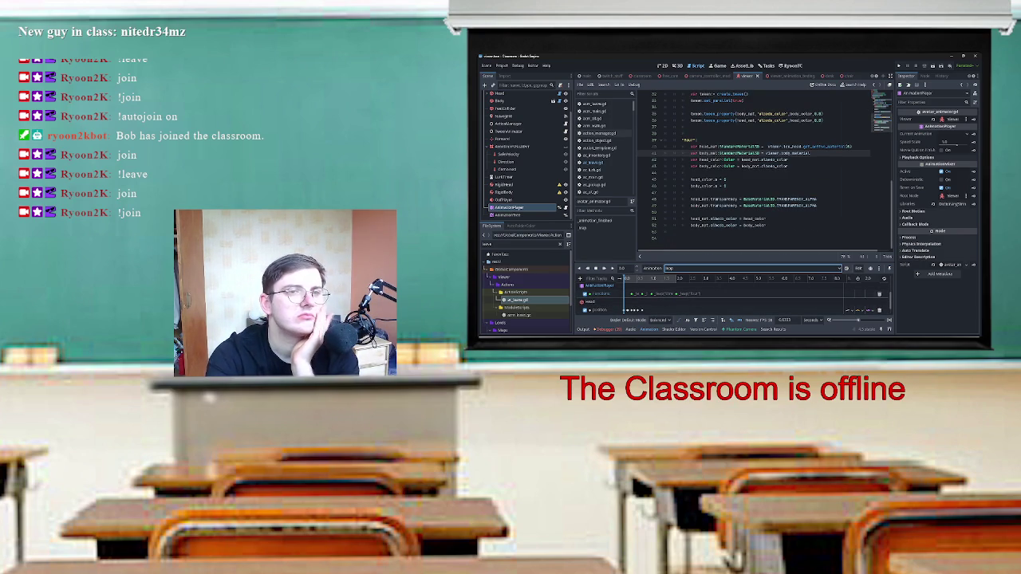
pyautogui.scroll(3, 766, 171)
pyautogui.scroll(-3, 766, 172)
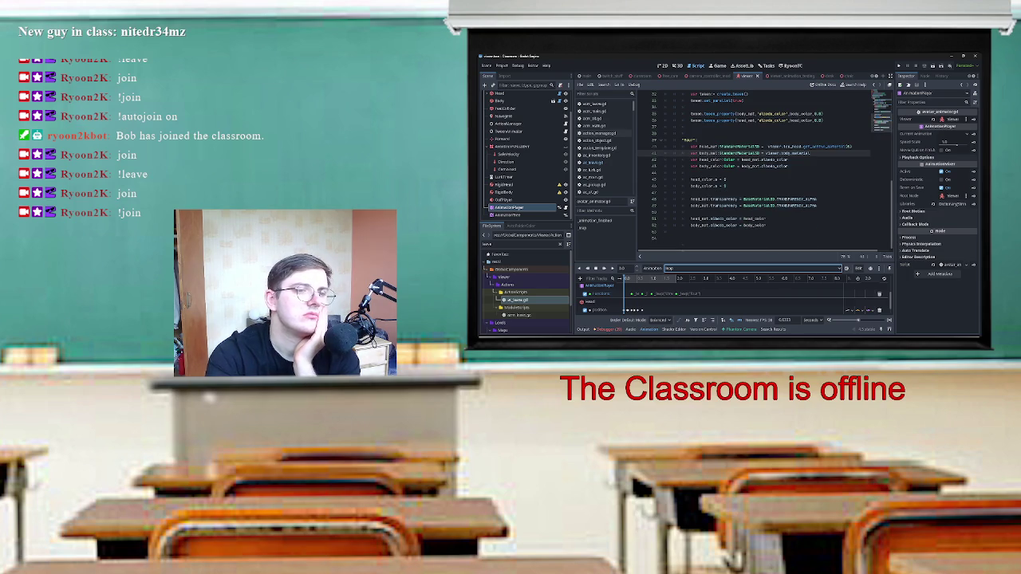
pyautogui.scroll(10, 765, 171)
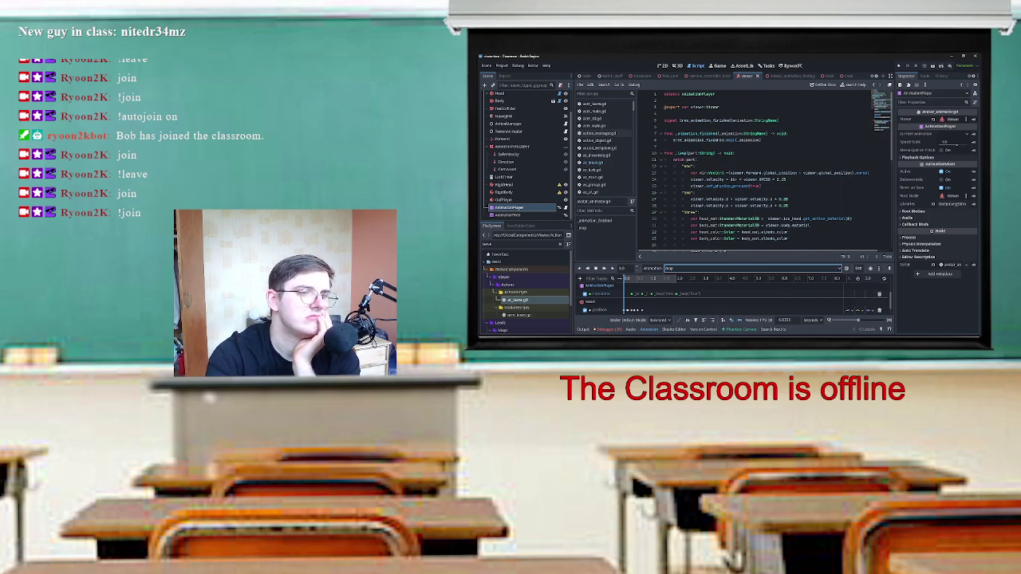
# Enlarge the animation panel to see more tracks, then shrink it back.
pyautogui.moveTo(766, 254); pyautogui.dragTo(765, 147)
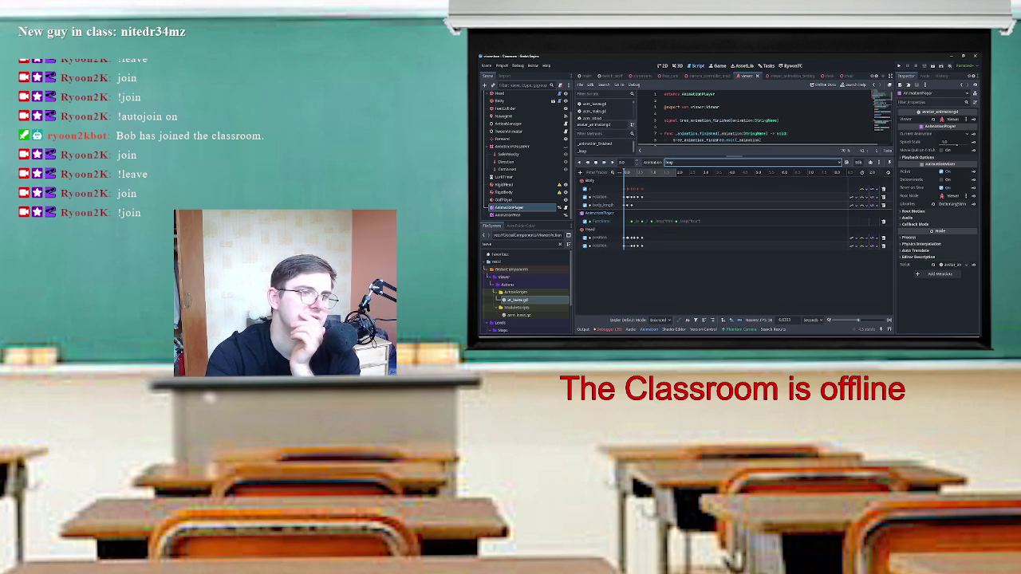
pyautogui.moveTo(765, 146); pyautogui.dragTo(765, 254)
pyautogui.scroll(-2, 765, 173)
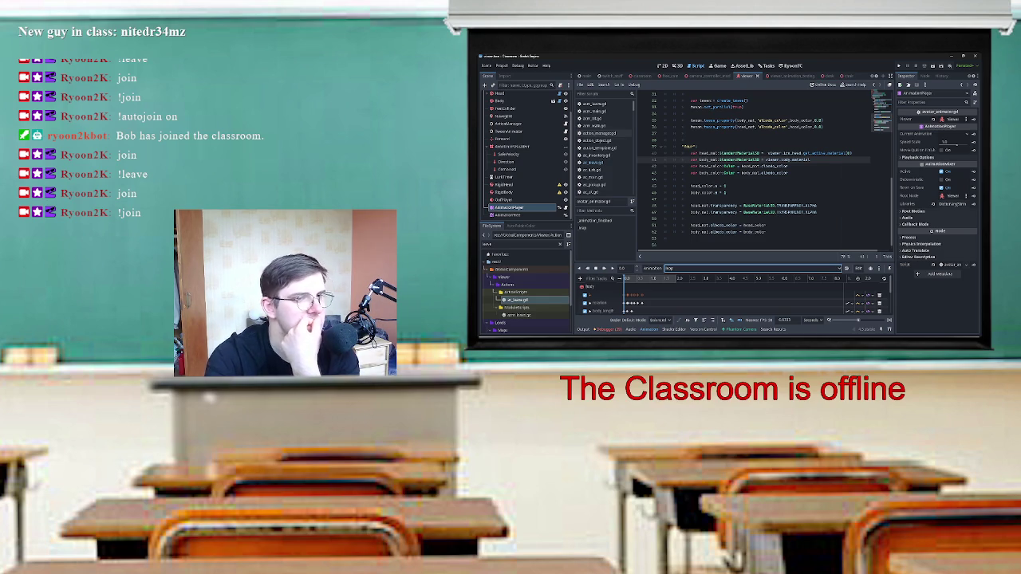
pyautogui.scroll(-1, 754, 163)
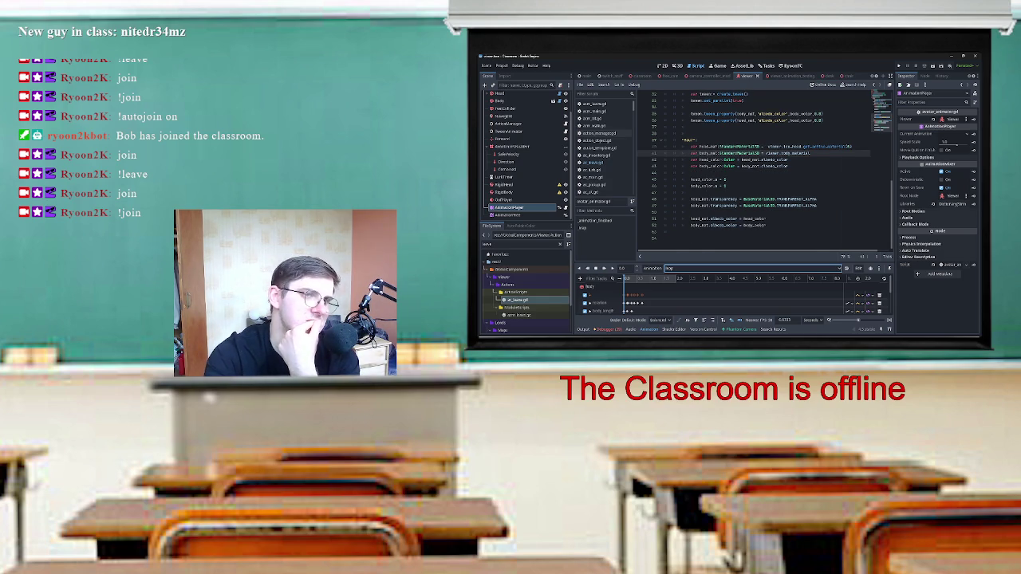
pyautogui.scroll(5, 764, 170)
pyautogui.scroll(-3, 765, 172)
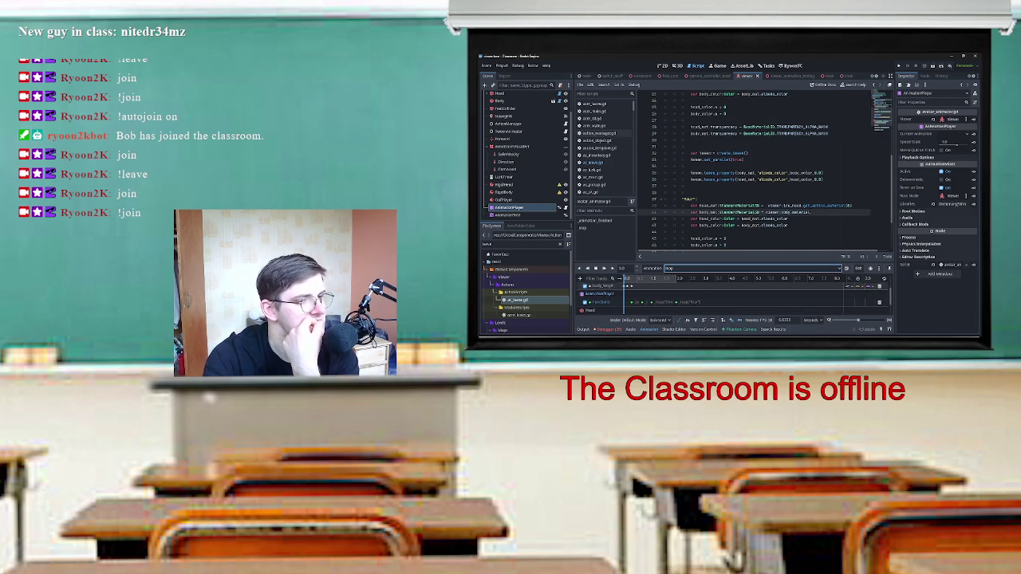
pyautogui.scroll(-5, 764, 170)
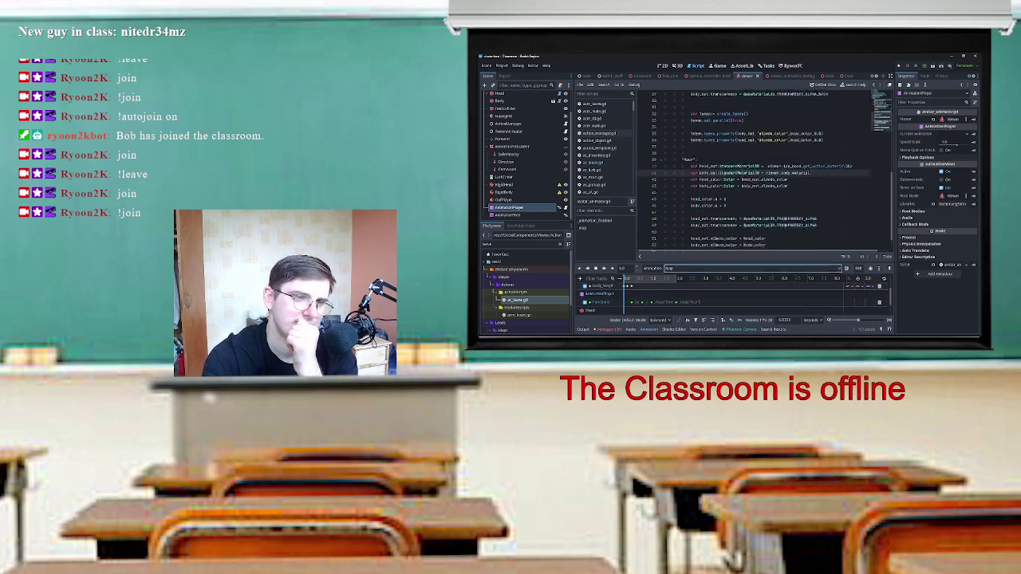
pyautogui.scroll(7, 764, 170)
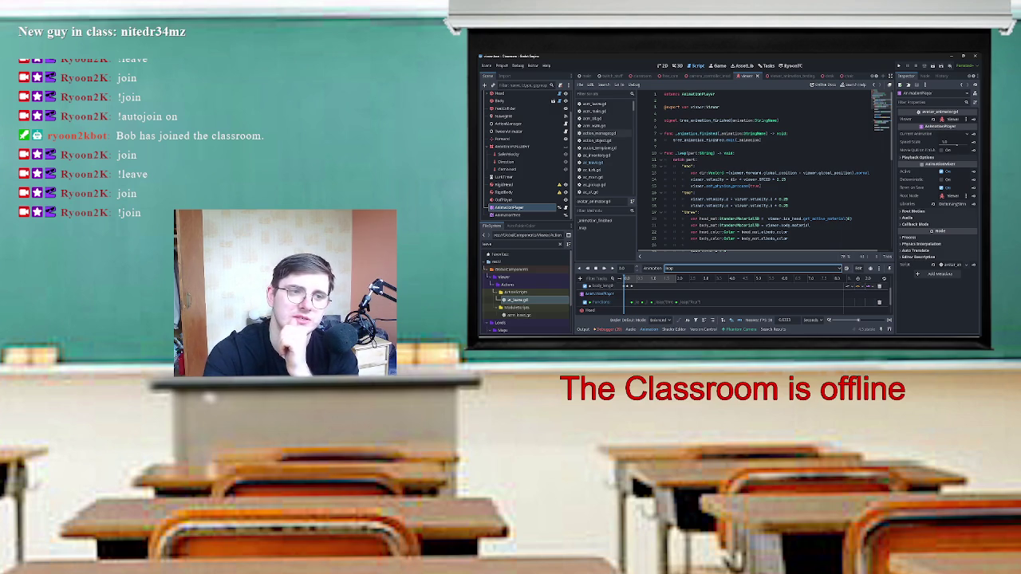
pyautogui.scroll(-5, 764, 169)
pyautogui.scroll(3, 764, 170)
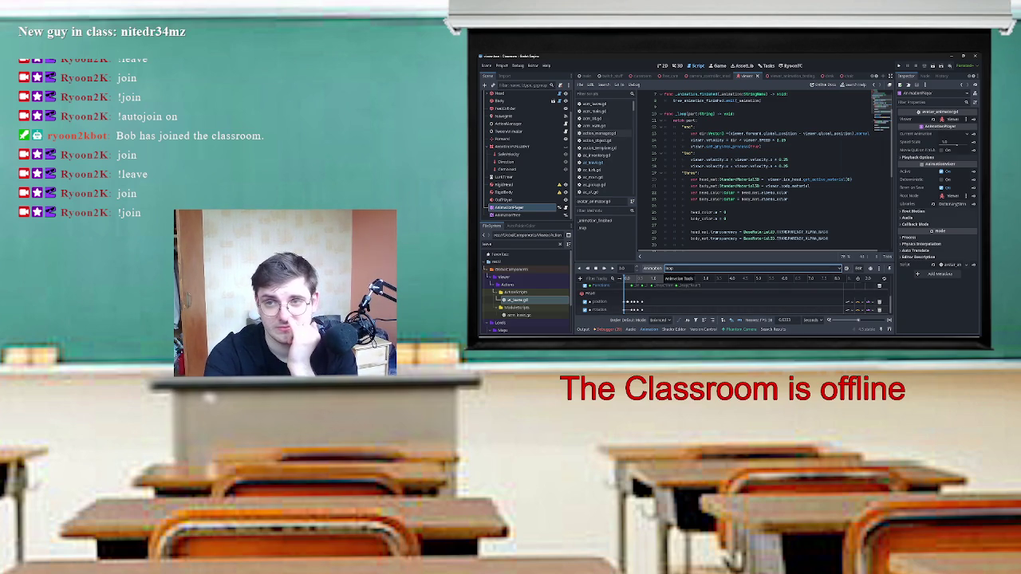
pyautogui.scroll(-5, 766, 172)
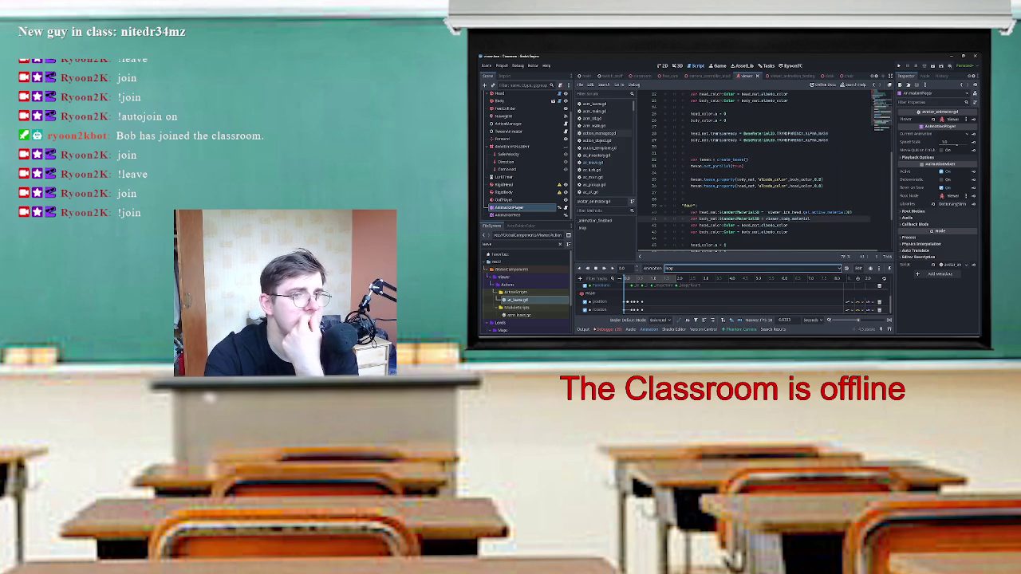
pyautogui.scroll(-3, 766, 171)
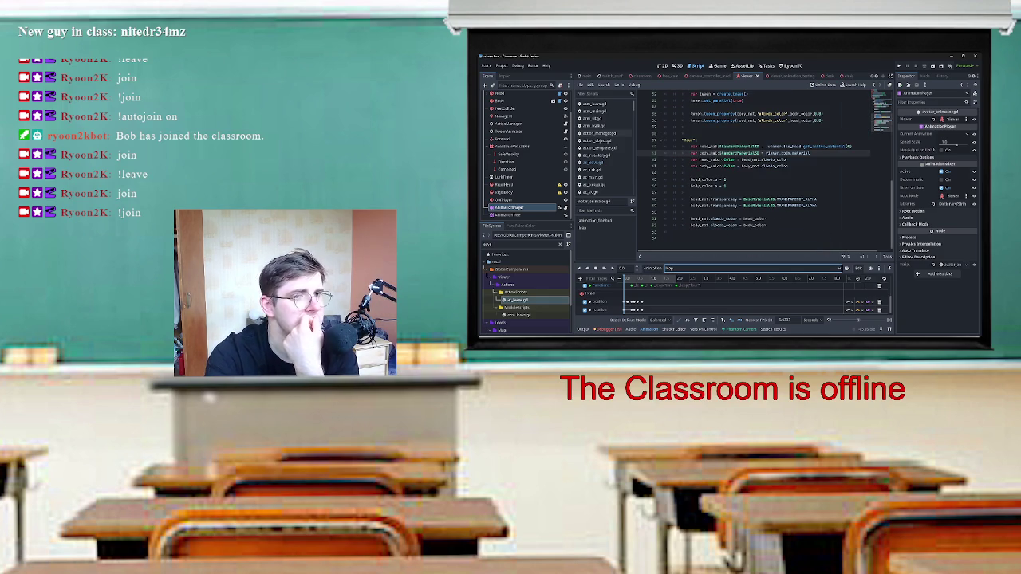
pyautogui.scroll(6, 766, 170)
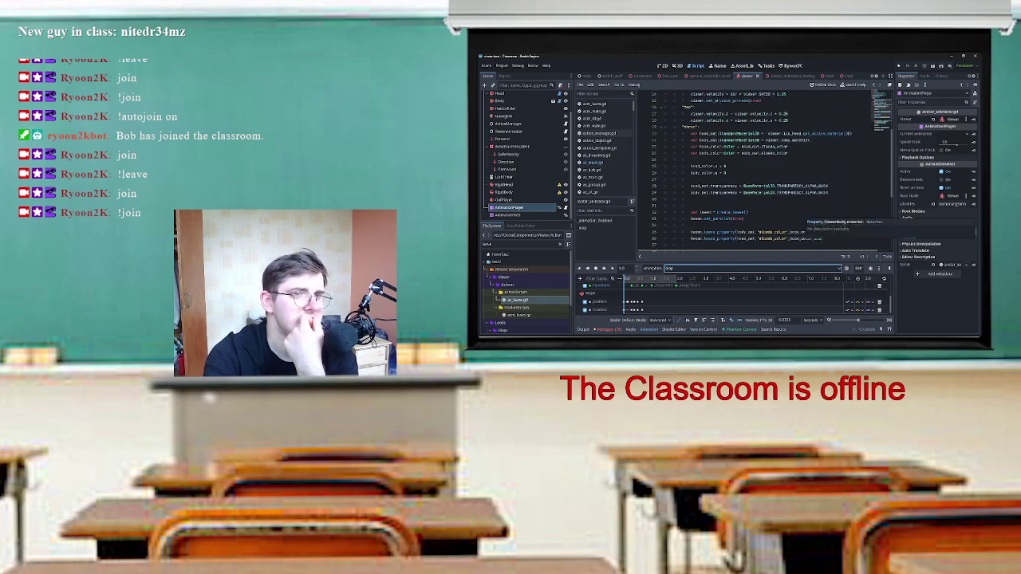
pyautogui.moveTo(833, 212)
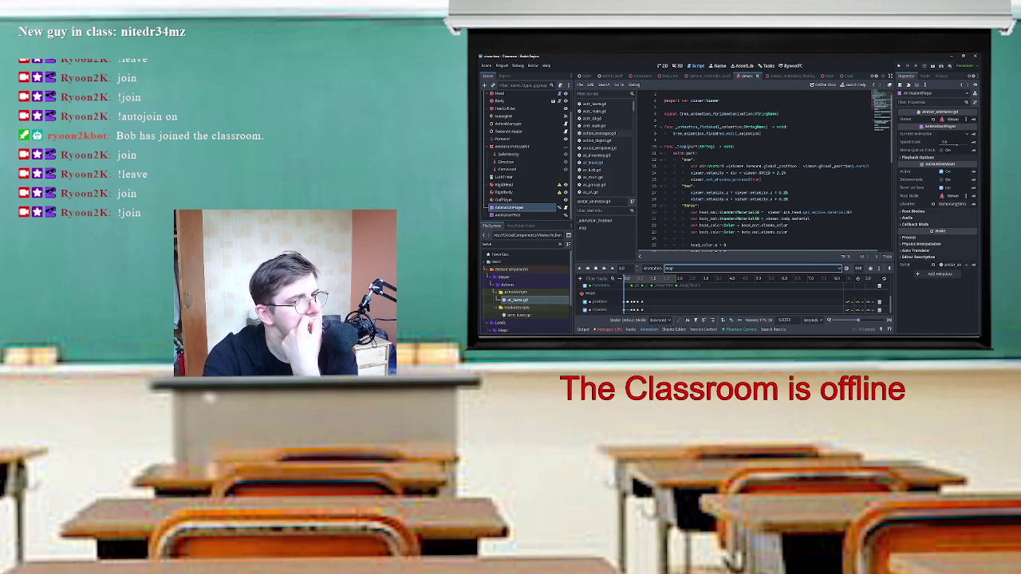
pyautogui.scroll(2, 766, 170)
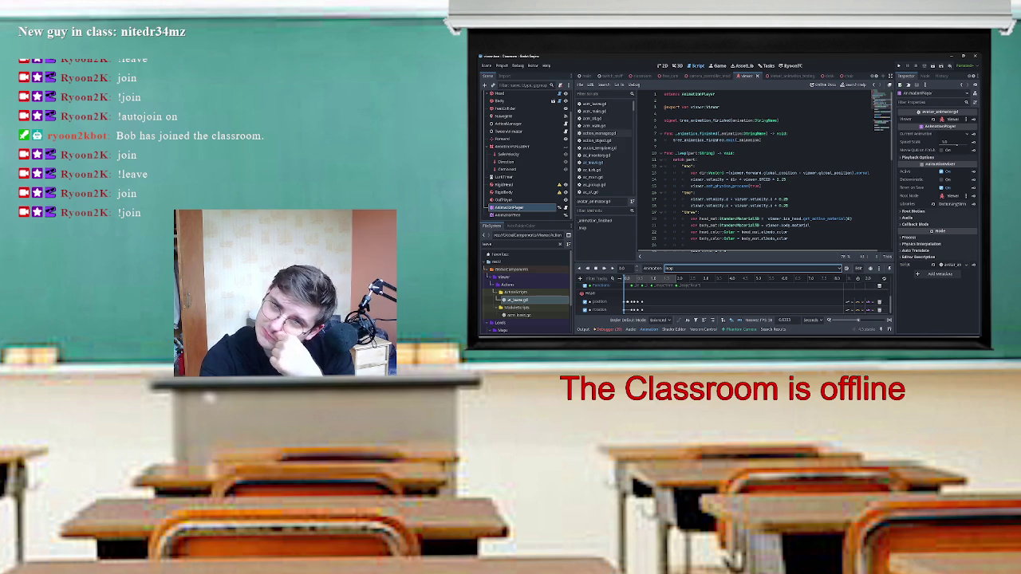
pyautogui.scroll(-10, 766, 169)
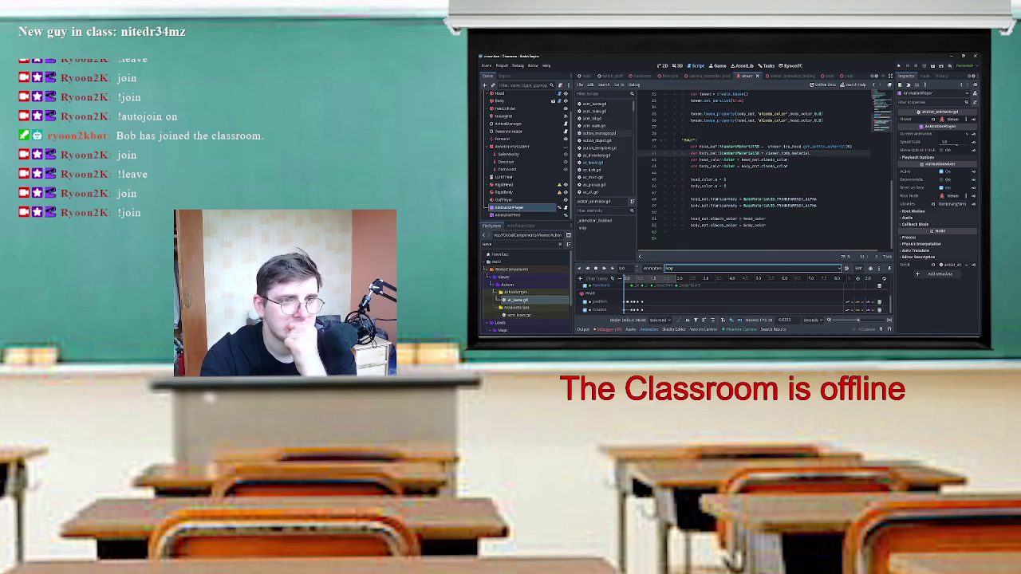
pyautogui.click(652, 268)
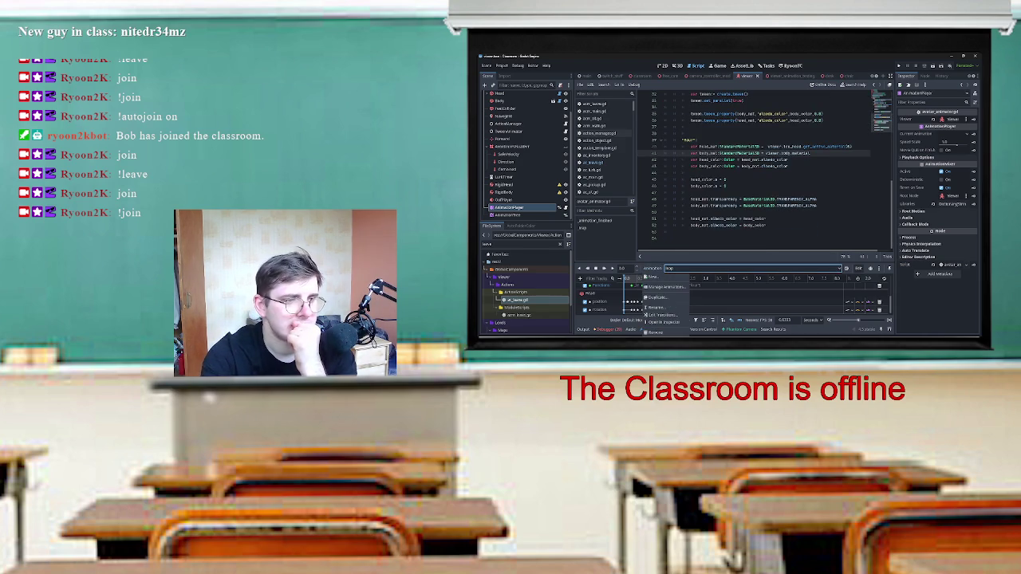
# Check the Manage Animations dialog, then select AnimationTree to show its blend graph.
pyautogui.click(665, 287)
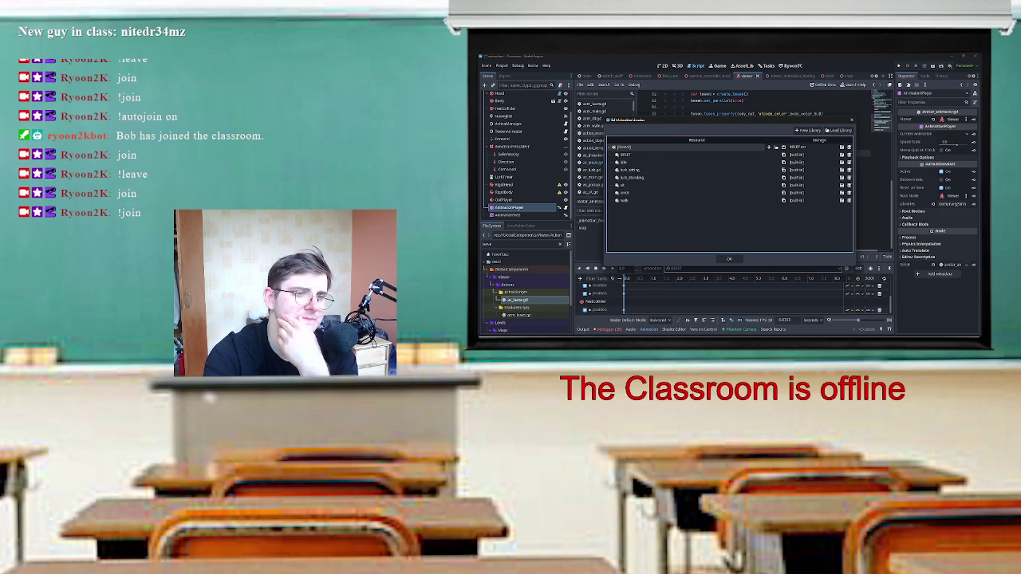
pyautogui.click(729, 258)
pyautogui.click(509, 214)
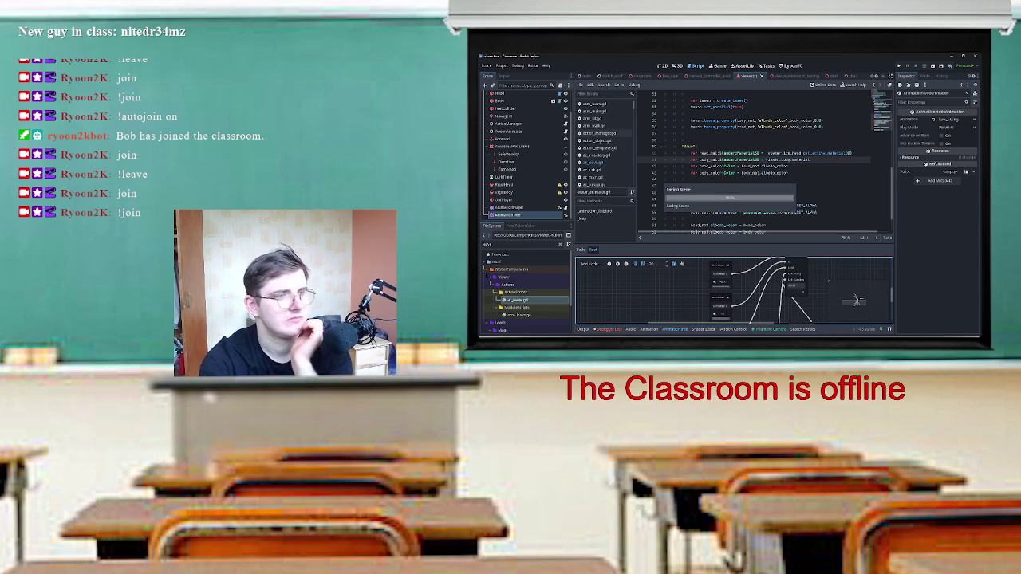
# Delete the _loop function from the animation player script and open ec_travel.gd.
pyautogui.scroll(-2, 764, 168)
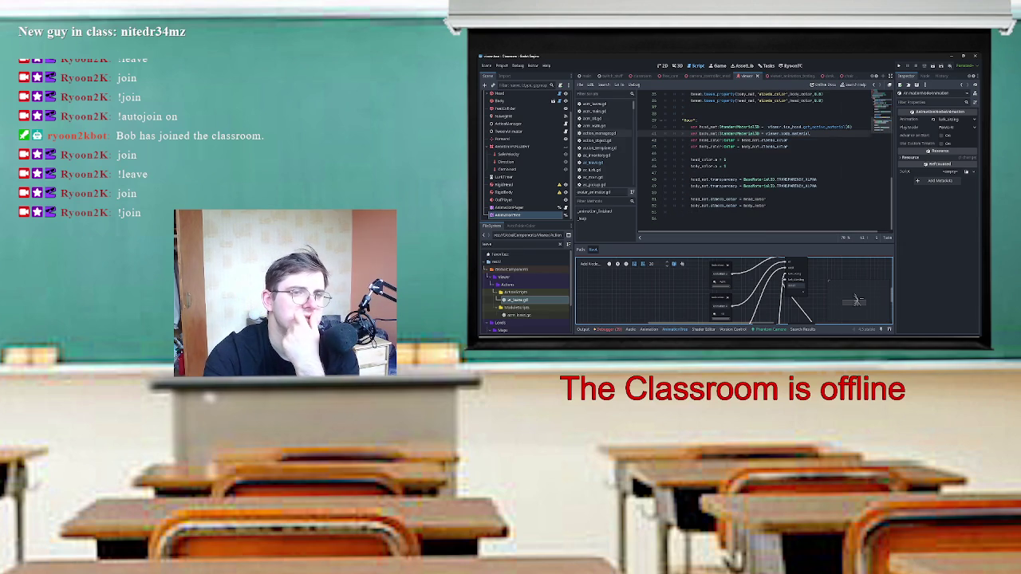
pyautogui.moveTo(766, 205)
pyautogui.mouseDown()
pyautogui.moveTo(678, 94)
pyautogui.moveTo(670, 106)
pyautogui.mouseUp()
pyautogui.scroll(3, 764, 162)
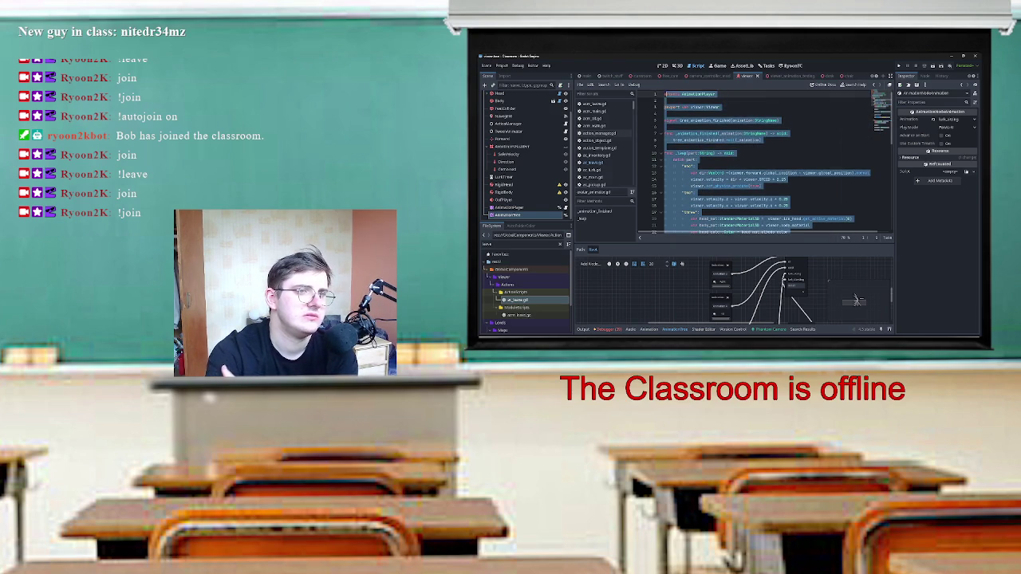
pyautogui.hotkey('shift', 'Down')
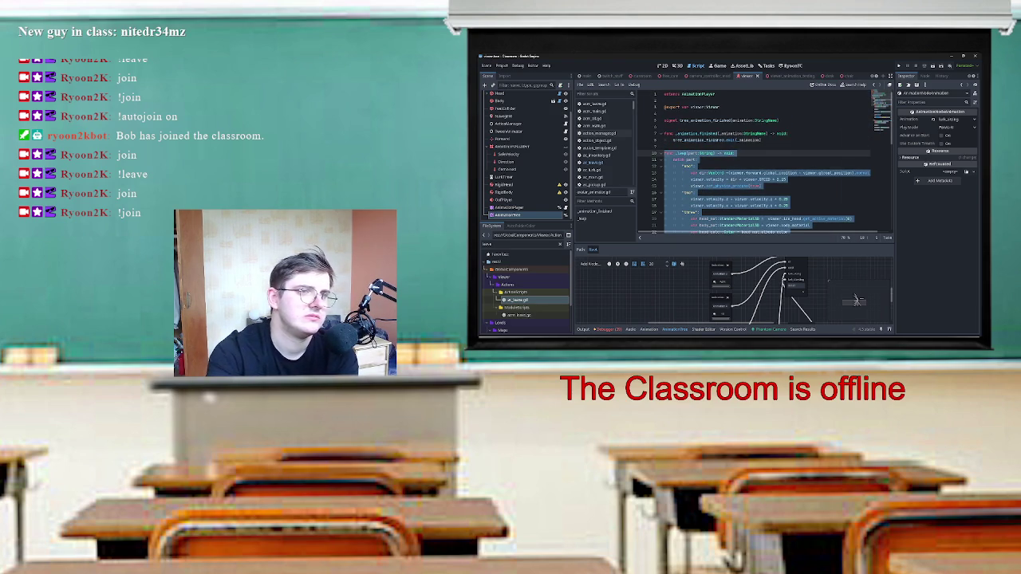
pyautogui.press('Delete')
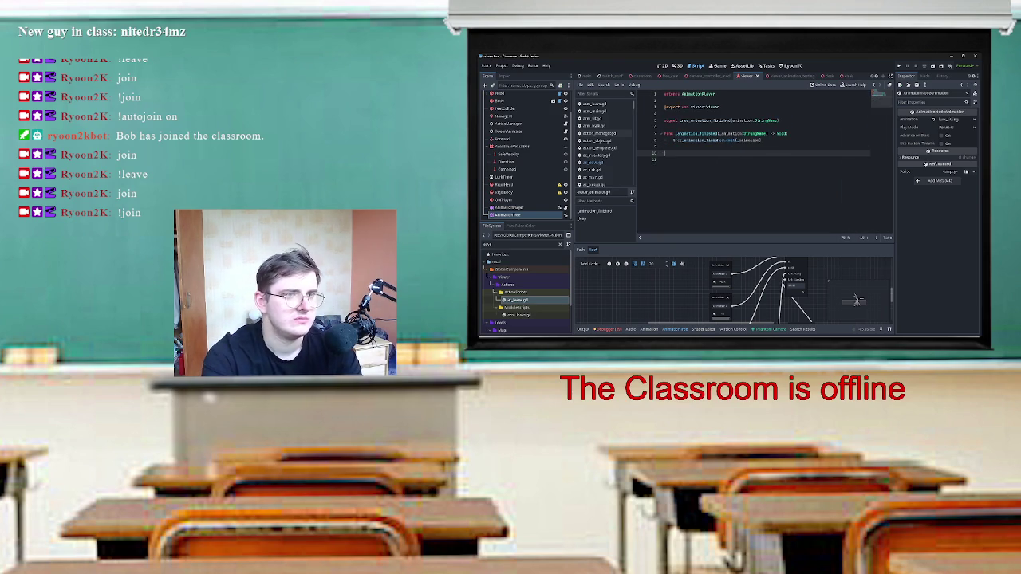
pyautogui.click(591, 162)
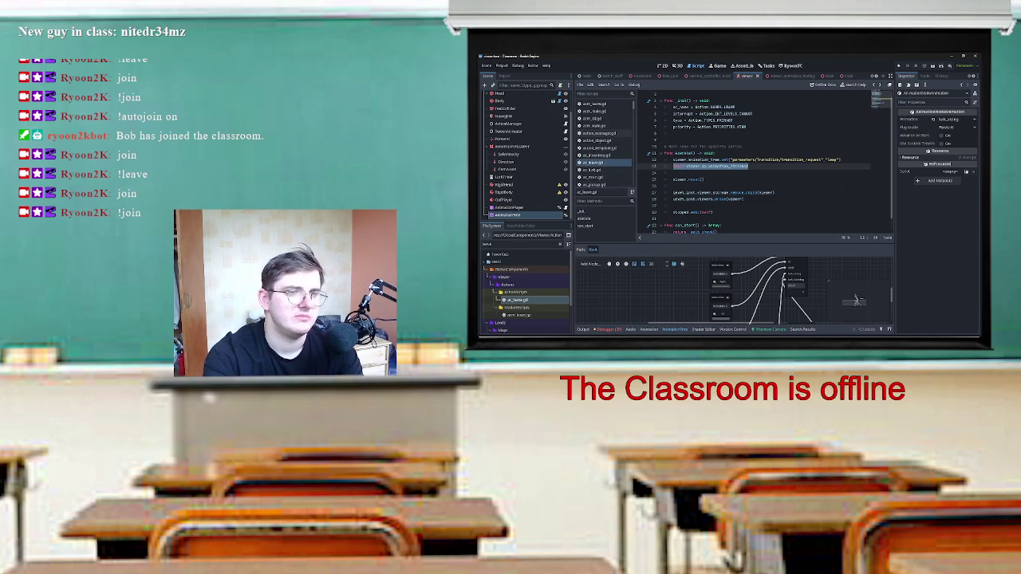
pyautogui.scroll(-1, 765, 160)
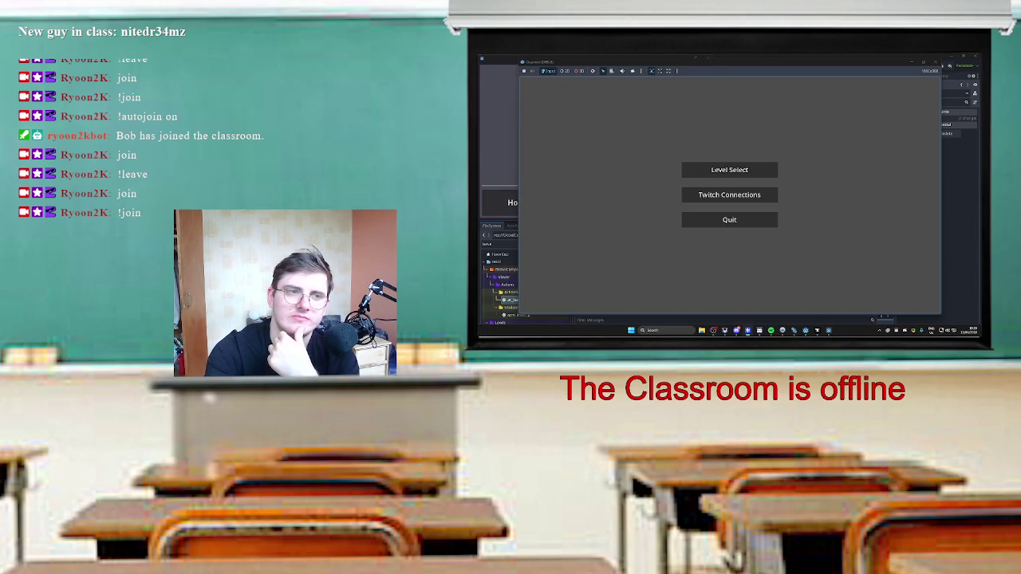
# In the running game, open Level Select, return to the main menu, then reopen Level Select.
pyautogui.click(729, 169)
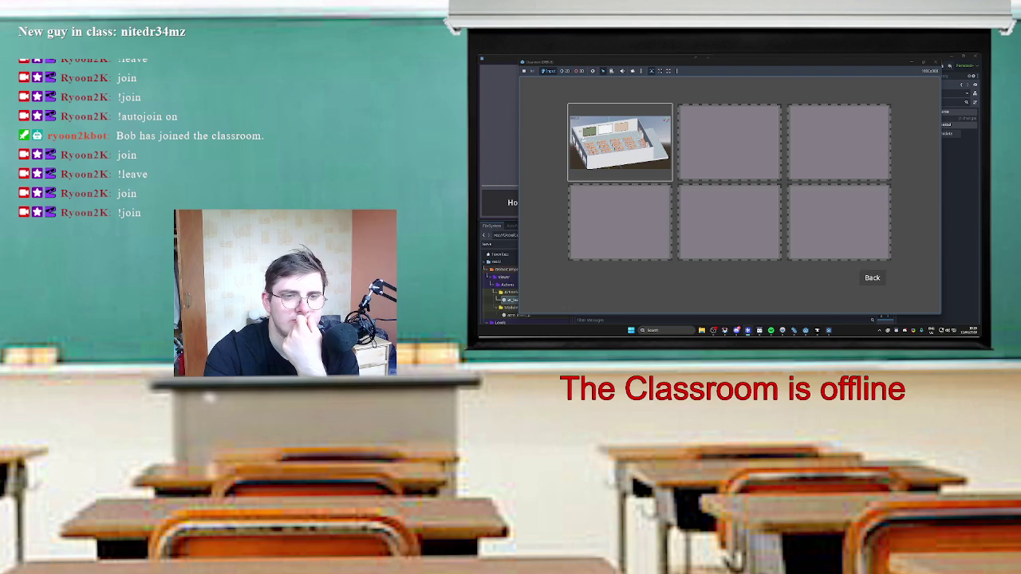
pyautogui.click(872, 277)
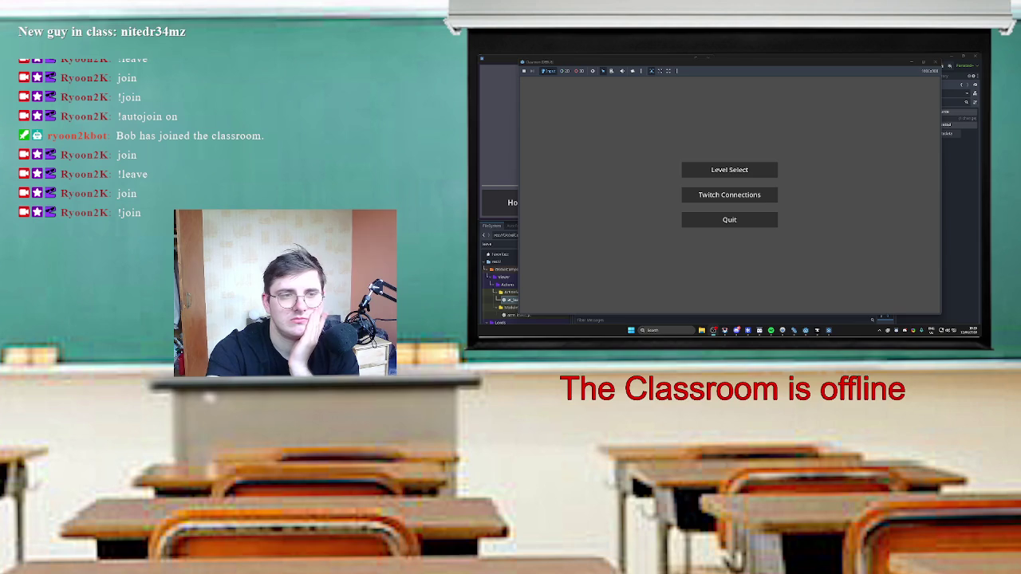
pyautogui.click(729, 169)
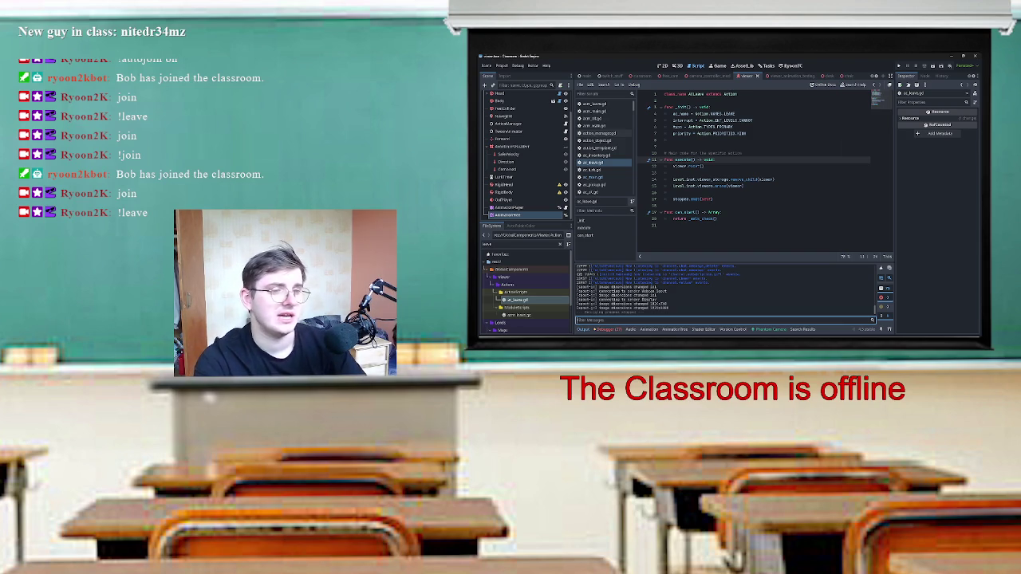
# Show the Debugger Errors tab, run the game, connect to Twitch, and browse Level Select.
pyautogui.click(608, 330)
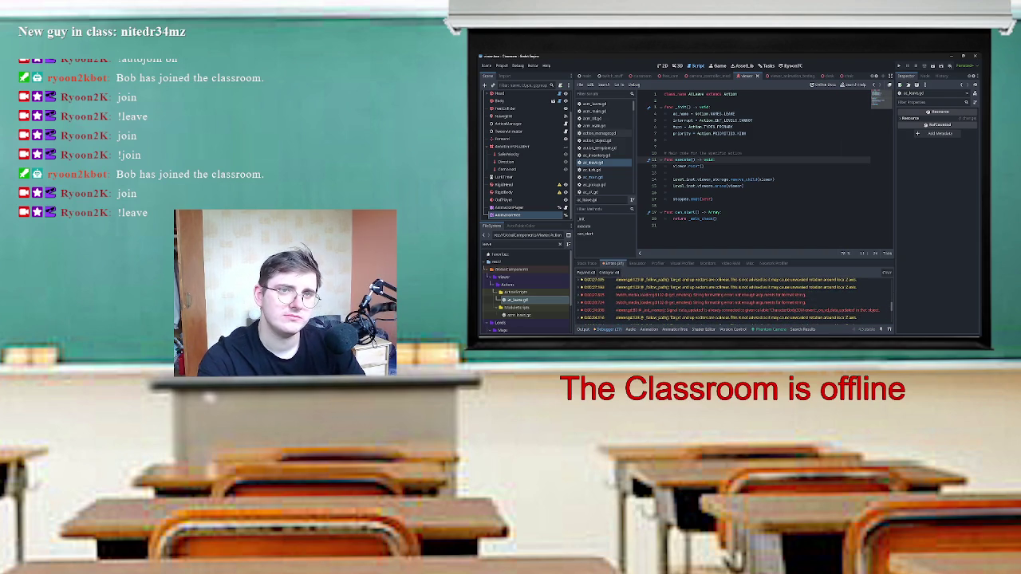
pyautogui.press('F5')
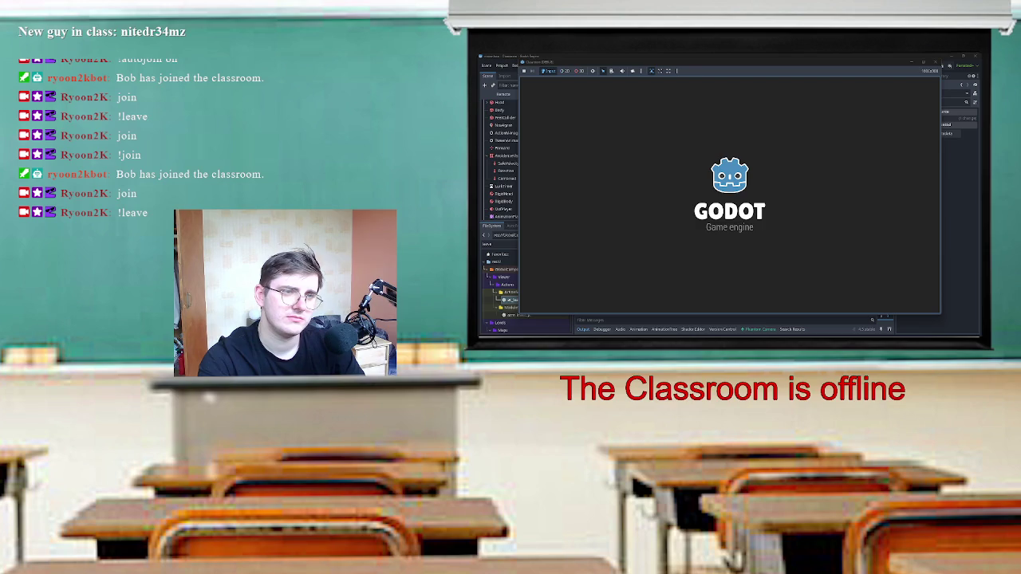
pyautogui.click(729, 194)
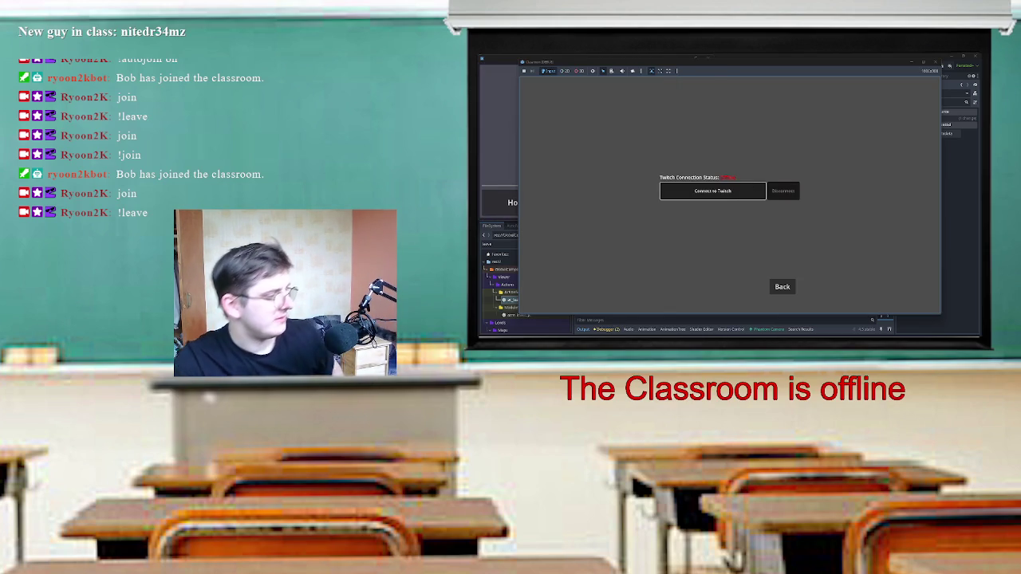
pyautogui.click(712, 191)
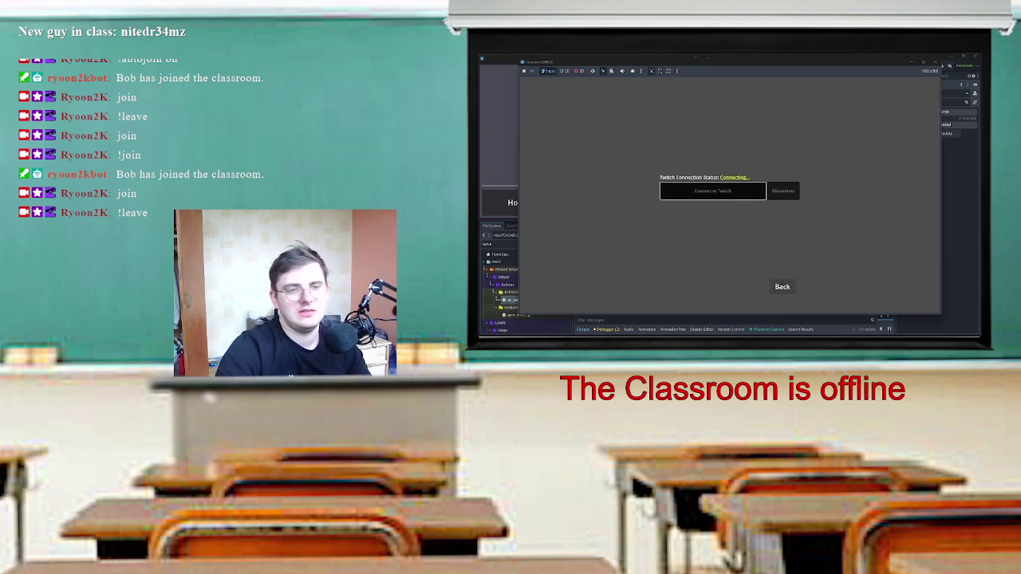
pyautogui.click(782, 286)
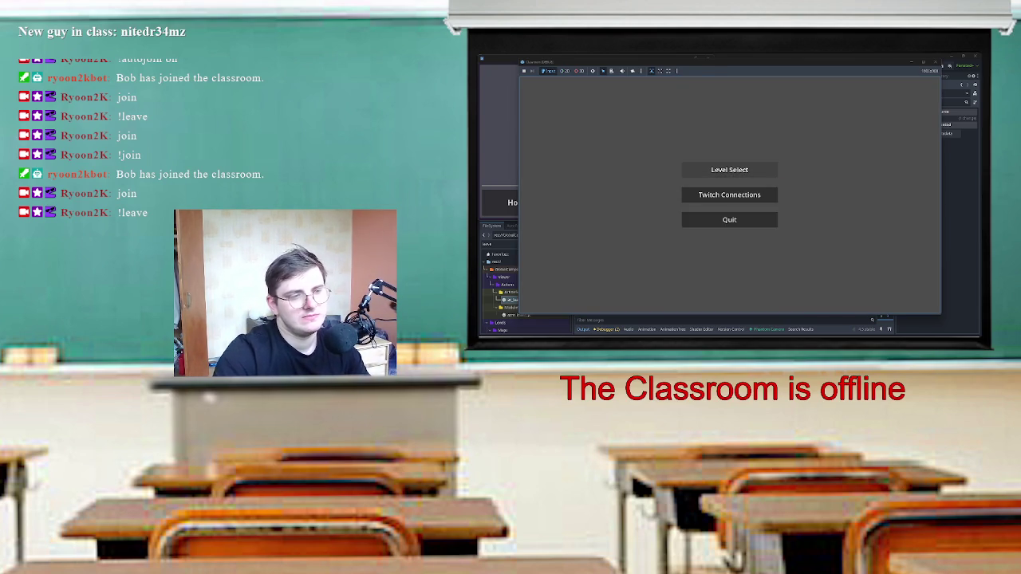
pyautogui.click(729, 169)
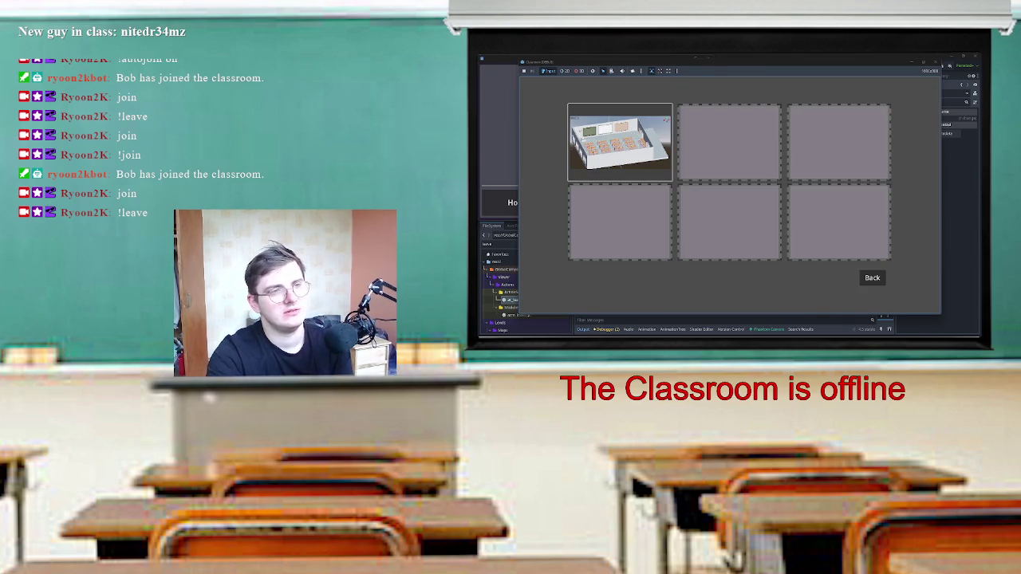
pyautogui.click(872, 278)
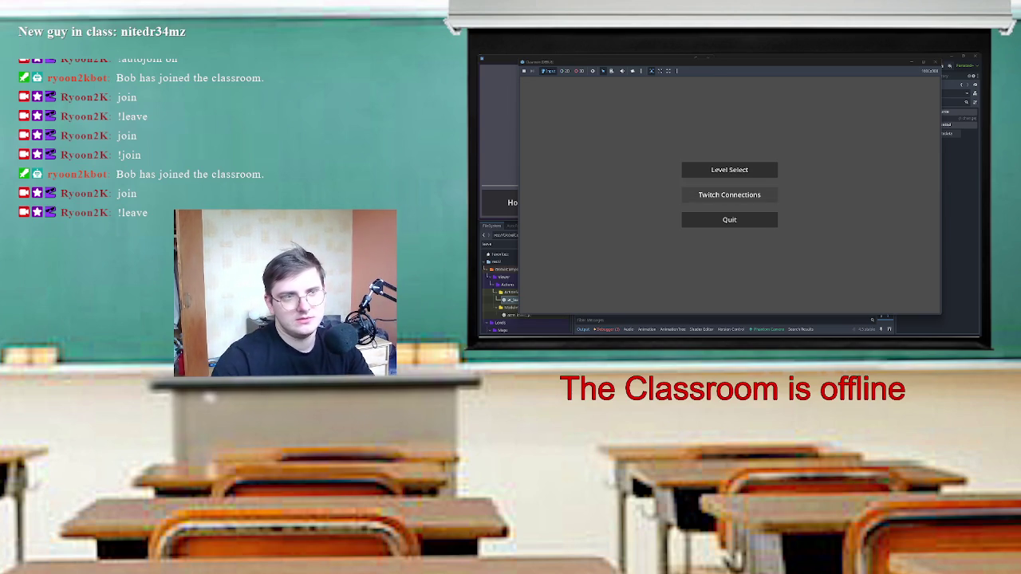
# Recheck the Twitch connection screen, then stop the game.
pyautogui.click(729, 195)
pyautogui.click(781, 285)
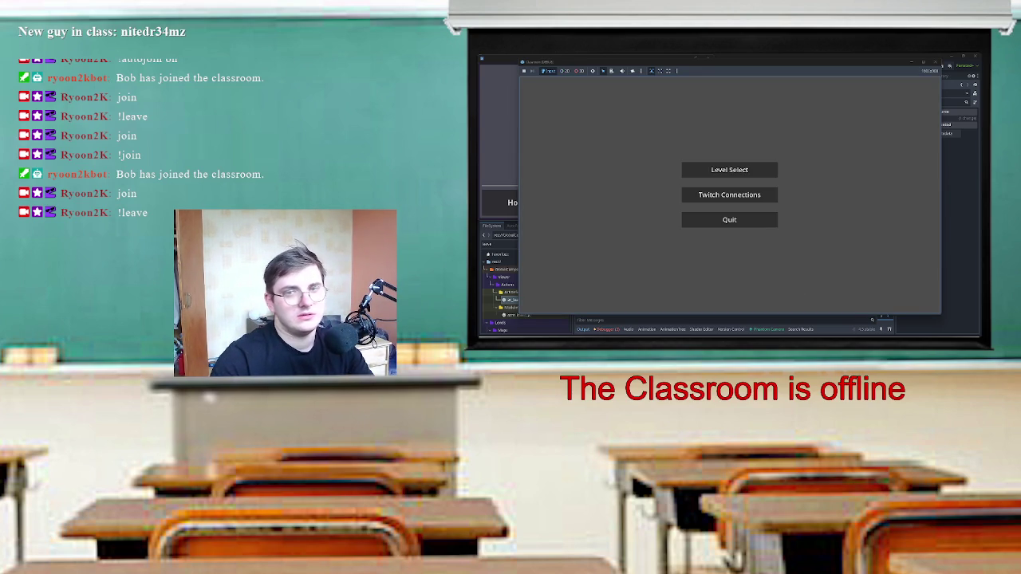
pyautogui.click(935, 61)
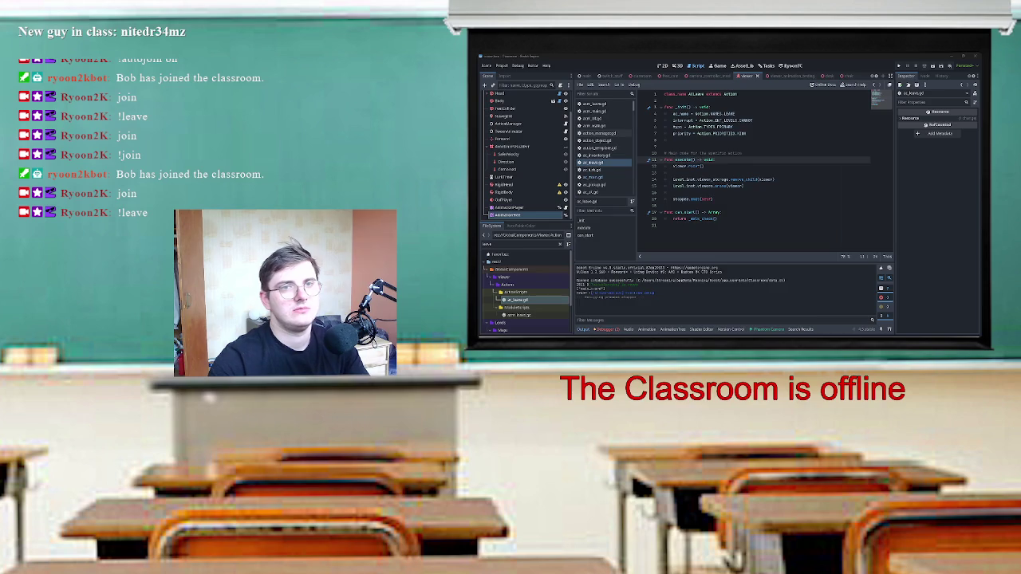
# Relaunch the game, connect to Twitch, play the classroom level from Level Select, then stop it.
pyautogui.press('F5')
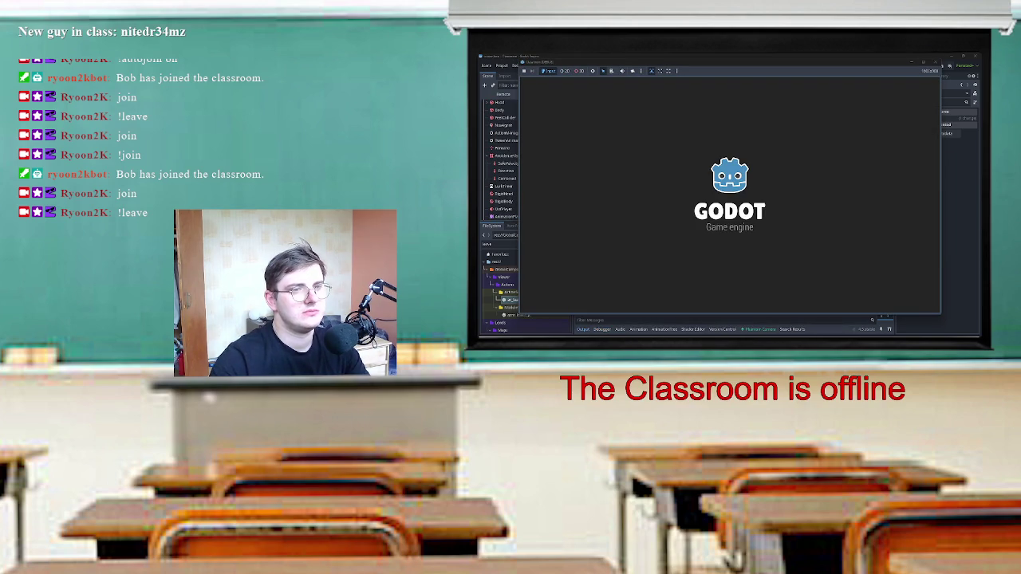
pyautogui.click(728, 193)
pyautogui.click(712, 191)
pyautogui.click(782, 286)
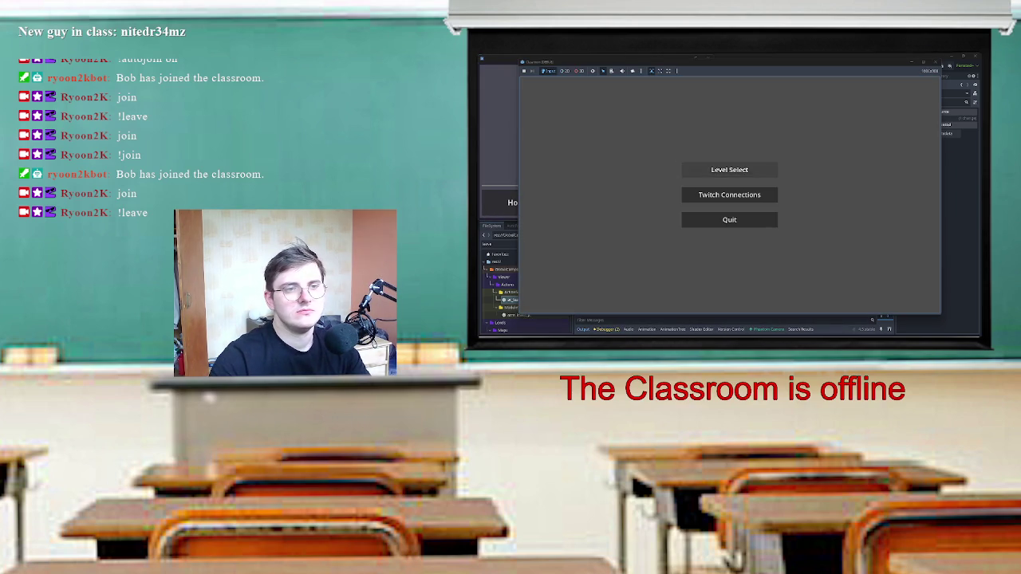
pyautogui.click(728, 169)
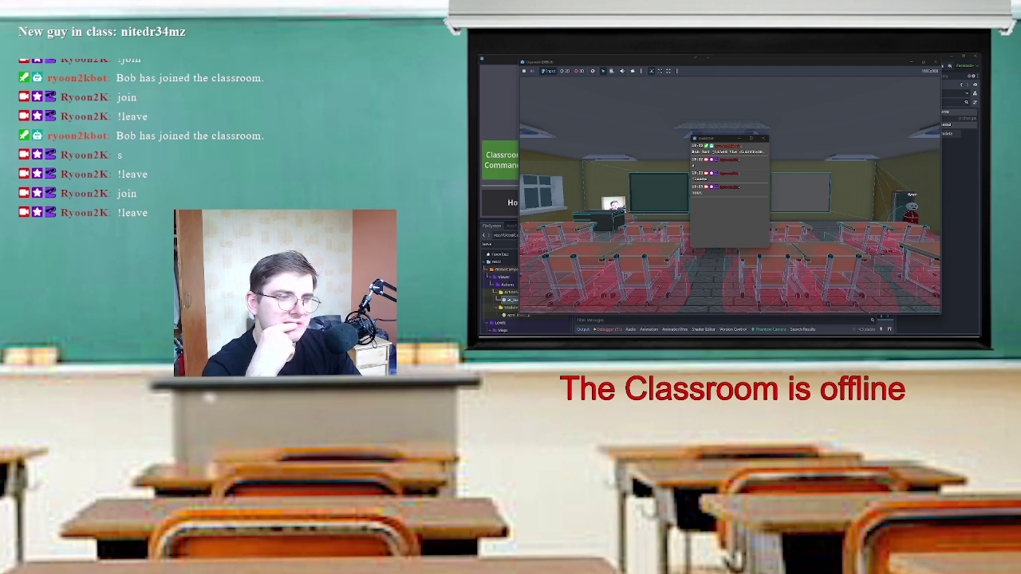
pyautogui.press('F8')
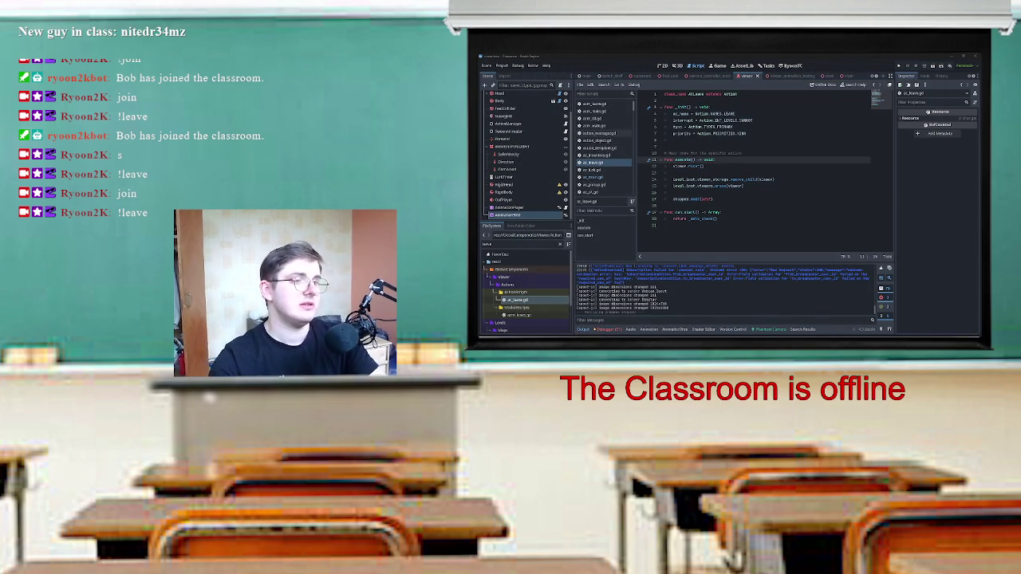
# Place the caret on the stopped.emit(self) line of the current action script.
pyautogui.click(713, 199)
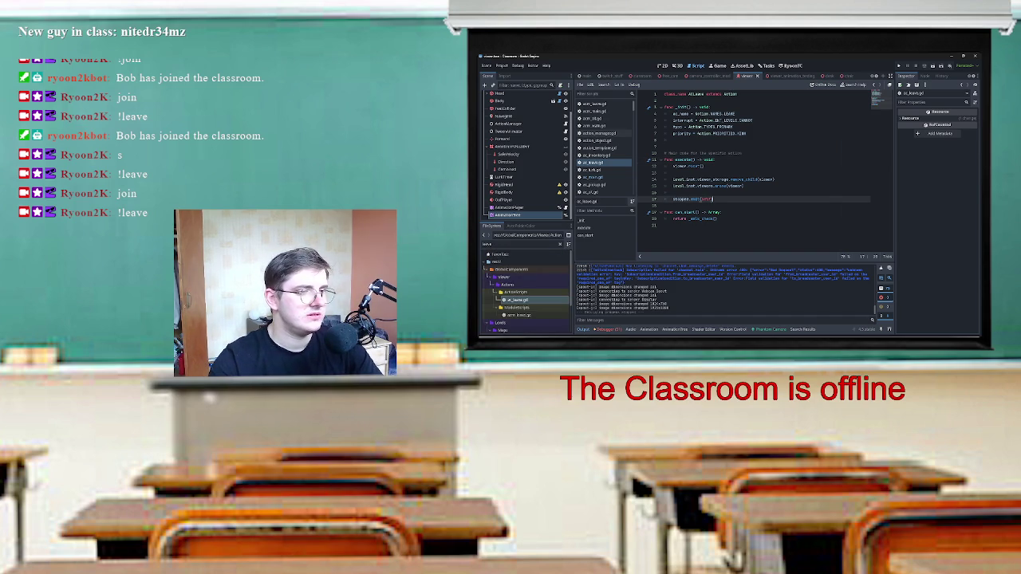
pyautogui.moveTo(630, 76)
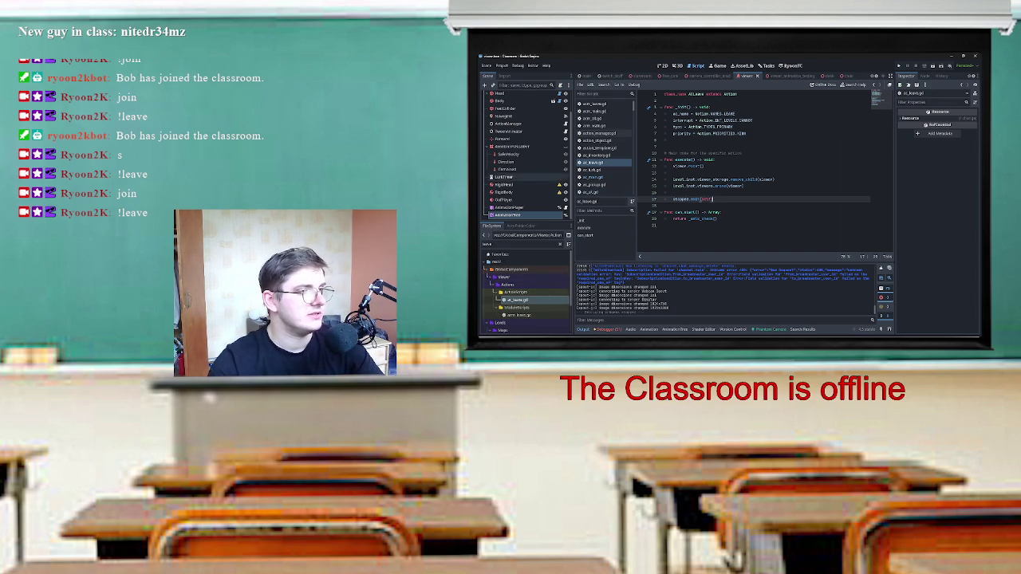
pyautogui.scroll(2, 523, 151)
# Open action_manager.gd and scroll to the _process_queue function's can-start check.
pyautogui.click(566, 149)
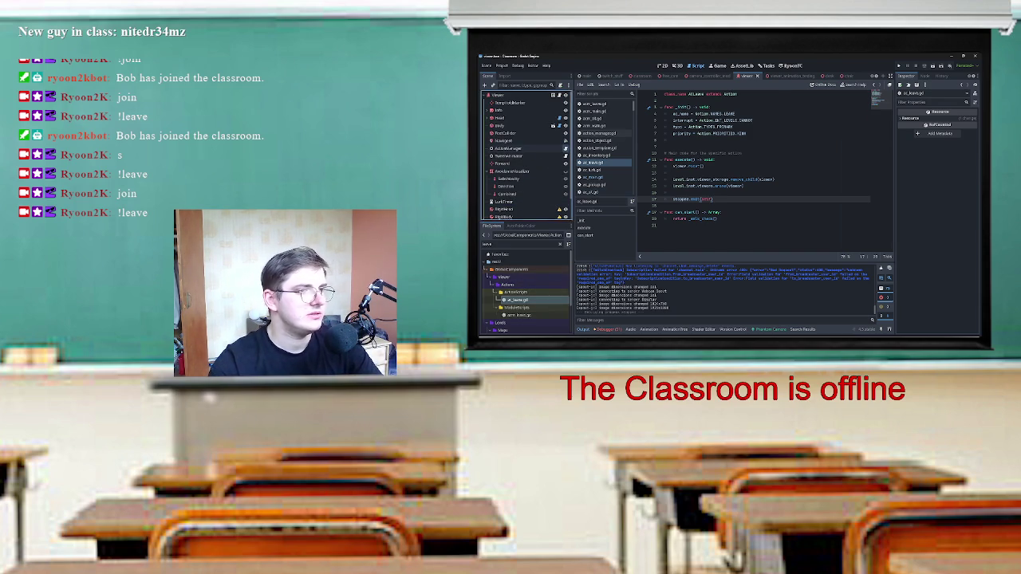
pyautogui.scroll(10, 765, 167)
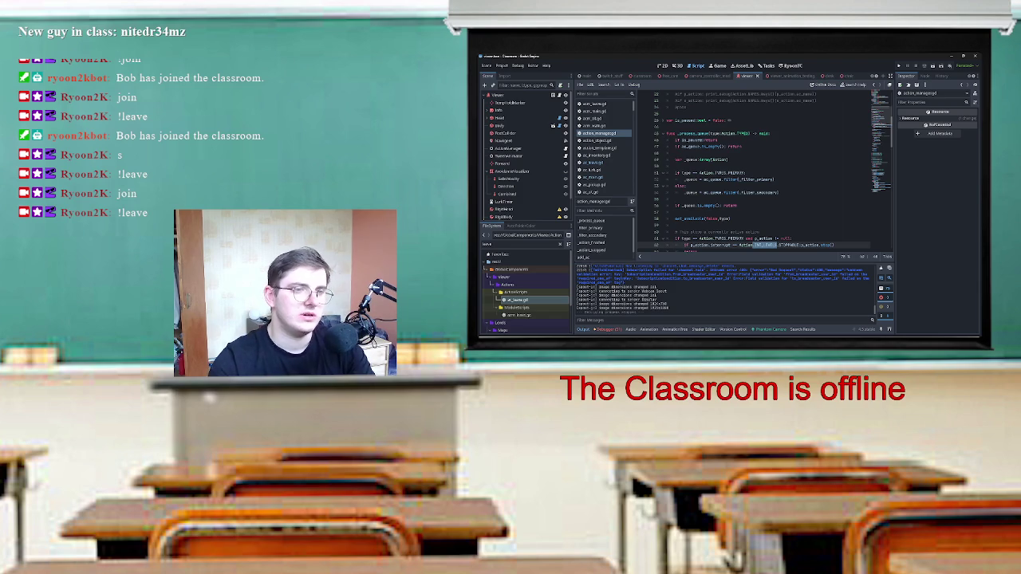
pyautogui.scroll(-1, 758, 175)
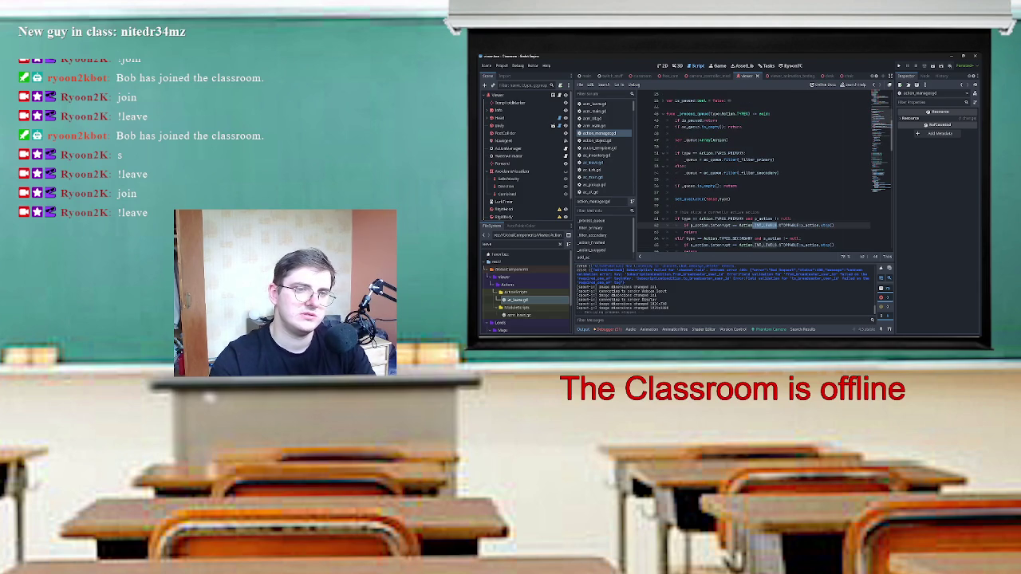
pyautogui.scroll(-2, 764, 176)
pyautogui.scroll(2, 764, 176)
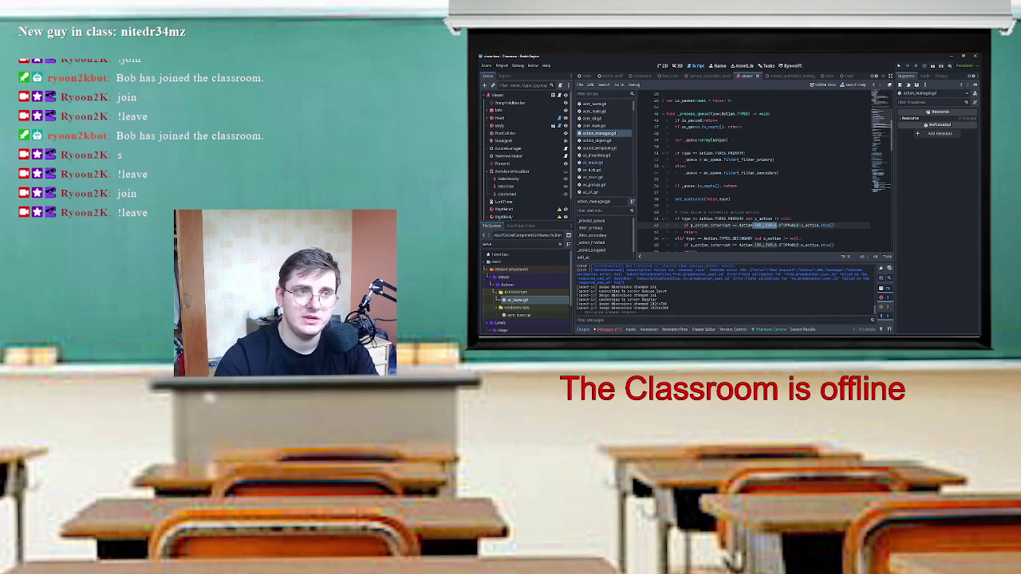
pyautogui.scroll(-5, 749, 216)
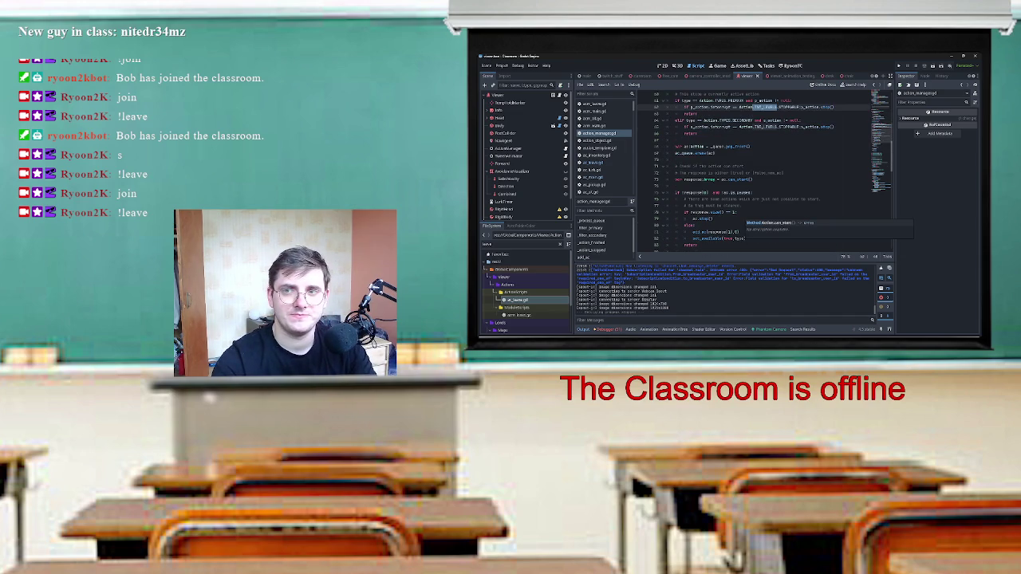
pyautogui.click(523, 243)
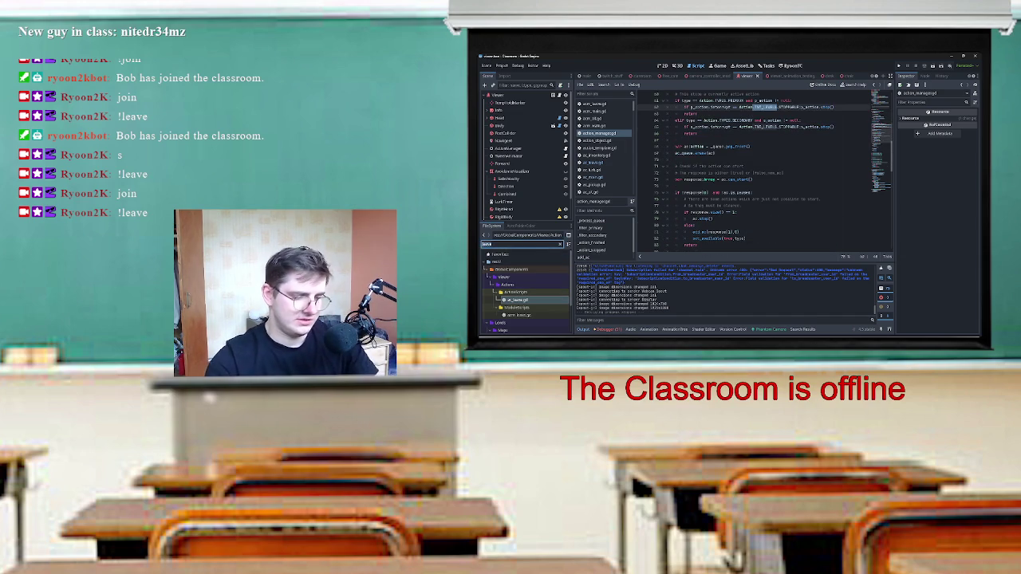
# Filter the FileSystem for 'walk' and open ac_walk.gd.
pyautogui.write('walk')
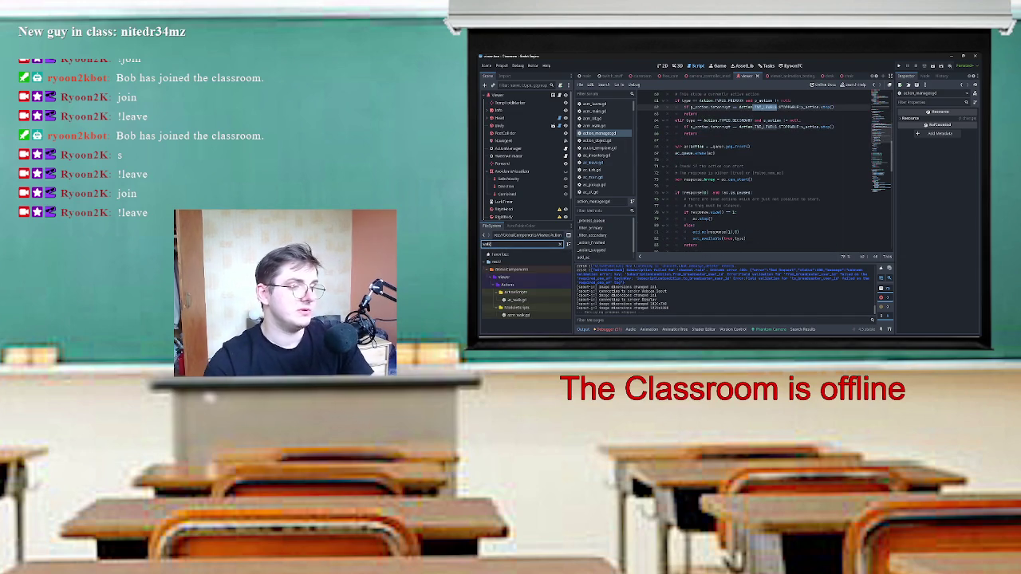
pyautogui.click(517, 300)
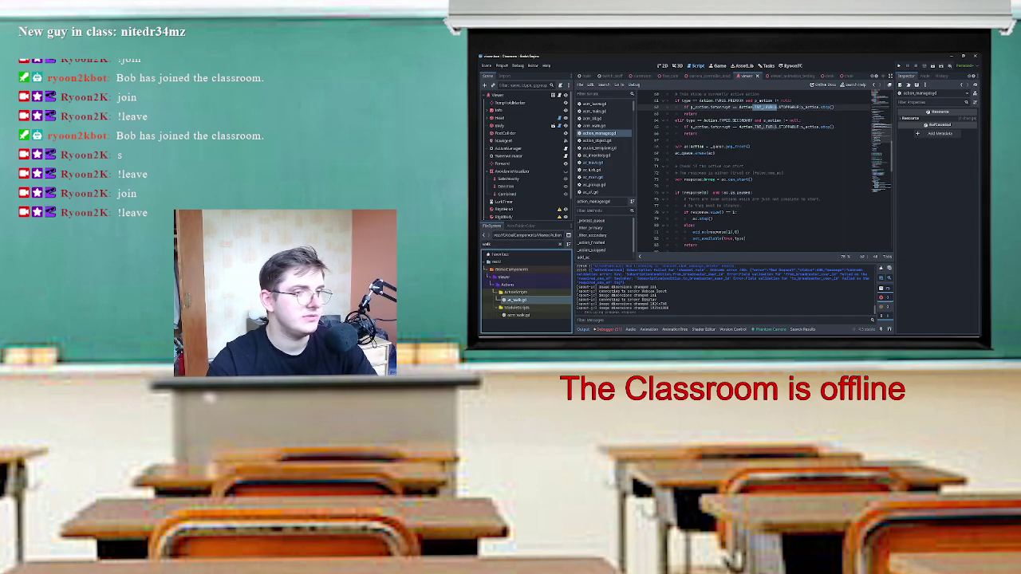
pyautogui.doubleClick(517, 300)
# Select the symbol on line 7 and jump back to its use in action_manager.gd.
pyautogui.scroll(3, 764, 172)
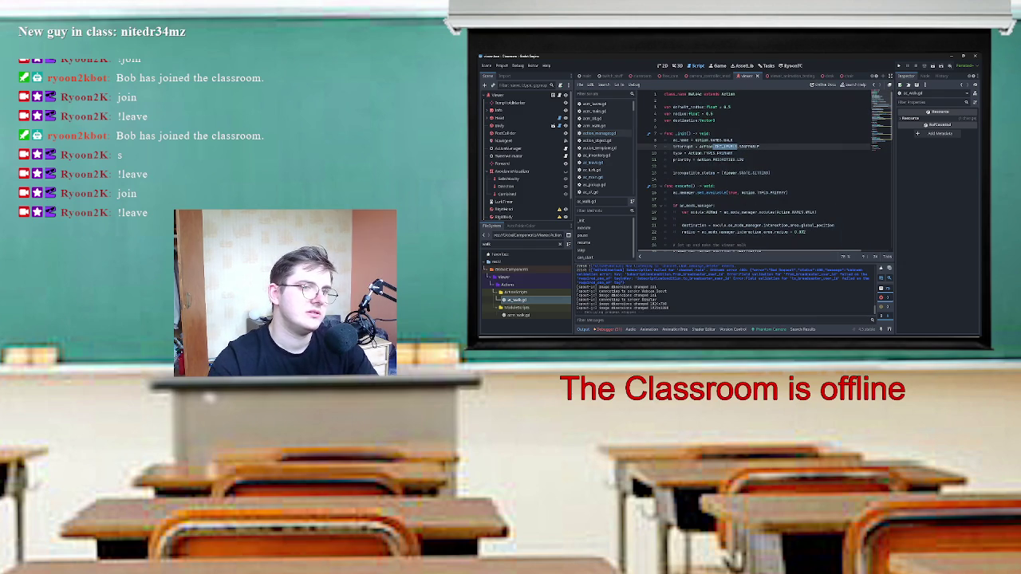
pyautogui.moveTo(759, 147); pyautogui.dragTo(674, 147)
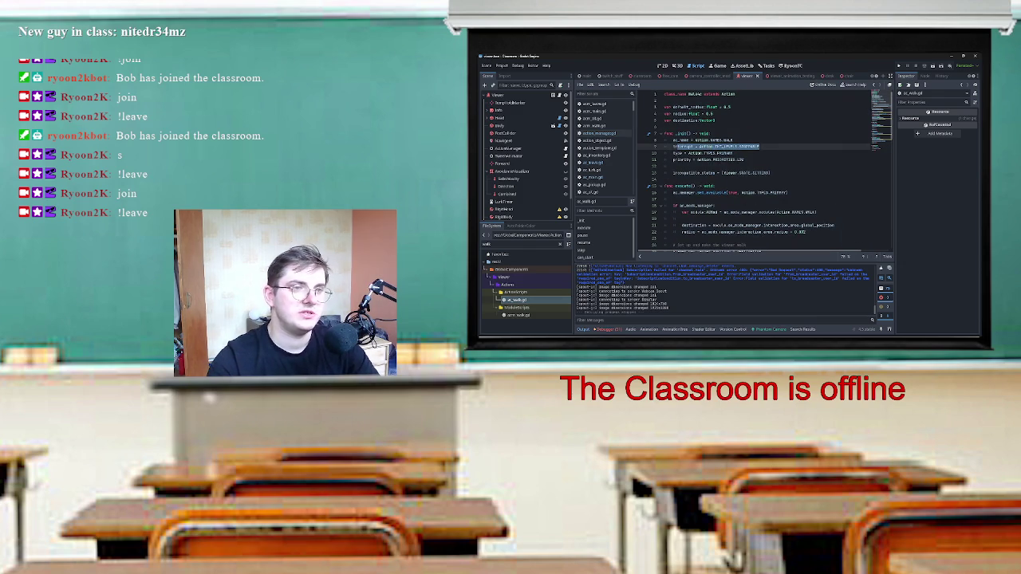
pyautogui.moveTo(675, 146)
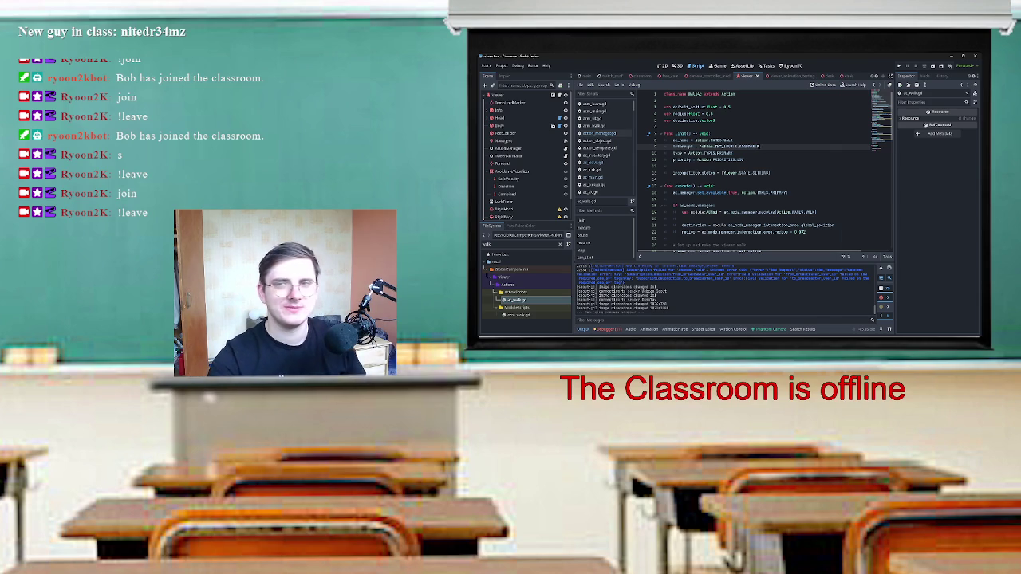
pyautogui.hotkey('shift', 'Home')
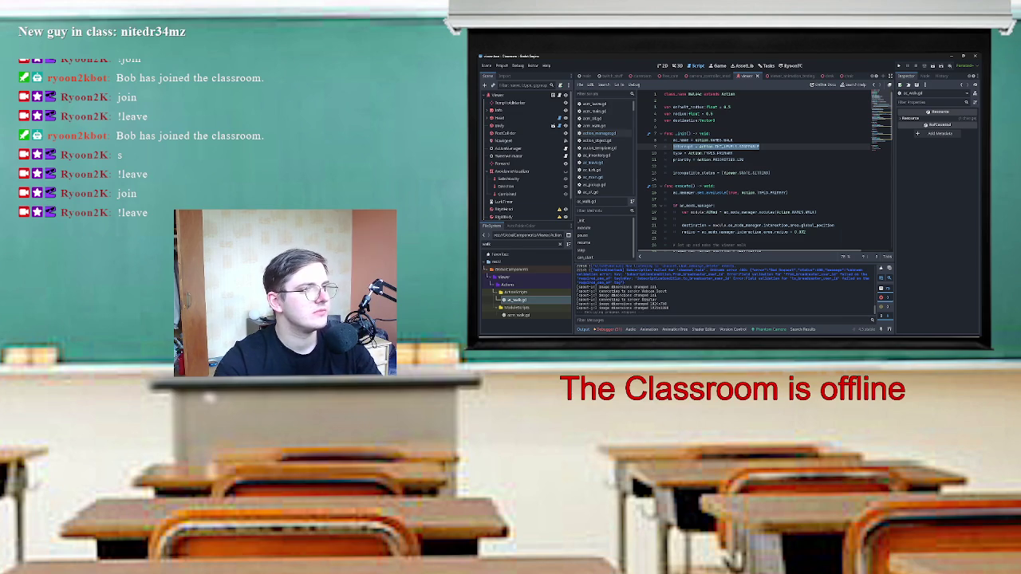
pyautogui.press('F3')
pyautogui.press('F3')
pyautogui.press('F3')
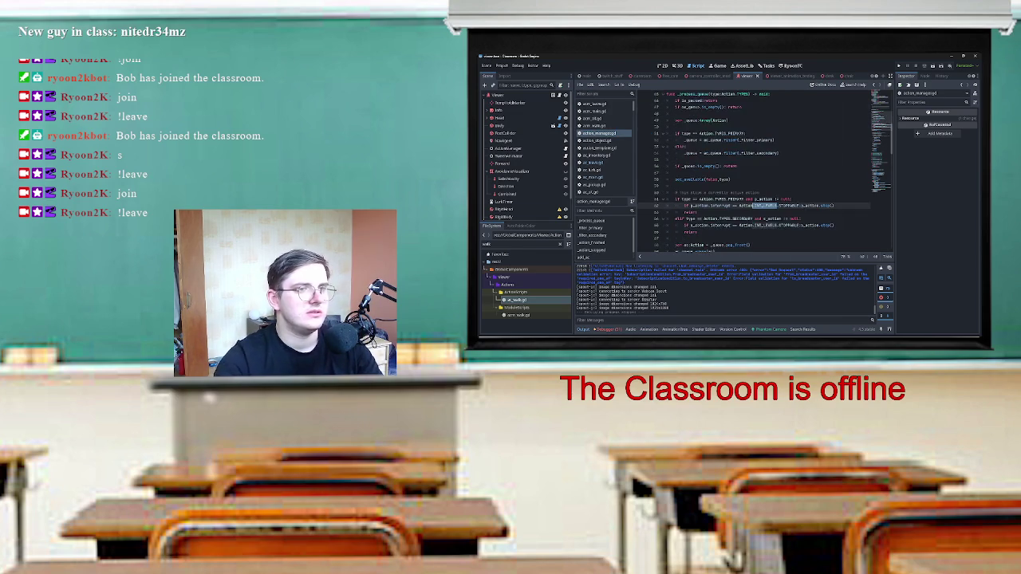
pyautogui.doubleClick(706, 133)
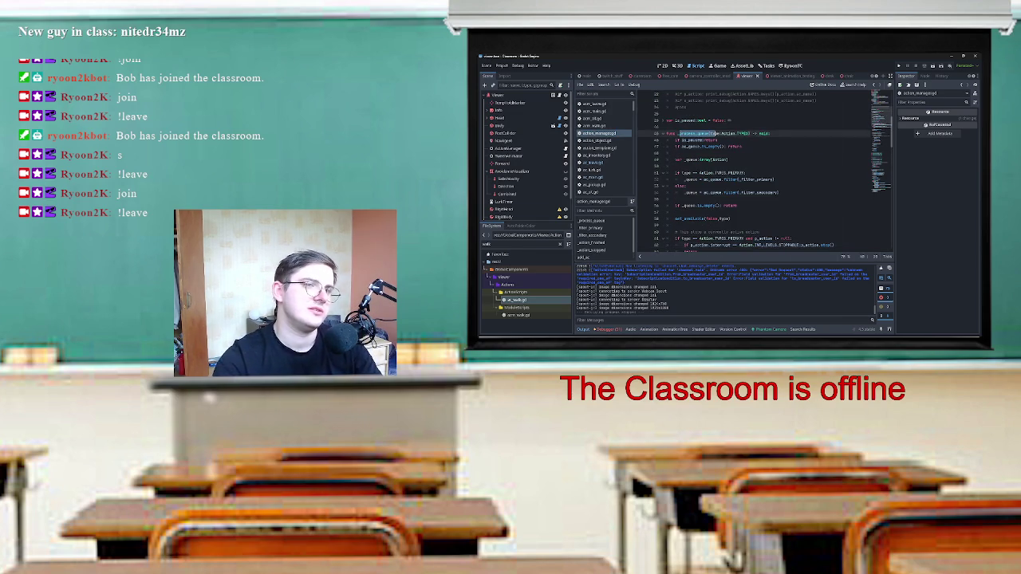
pyautogui.moveTo(675, 140)
pyautogui.mouseDown()
pyautogui.moveTo(718, 139)
pyautogui.moveTo(678, 146)
pyautogui.moveTo(724, 146)
pyautogui.moveTo(728, 160)
pyautogui.moveTo(678, 172)
pyautogui.moveTo(688, 186)
pyautogui.moveTo(778, 192)
pyautogui.mouseUp()
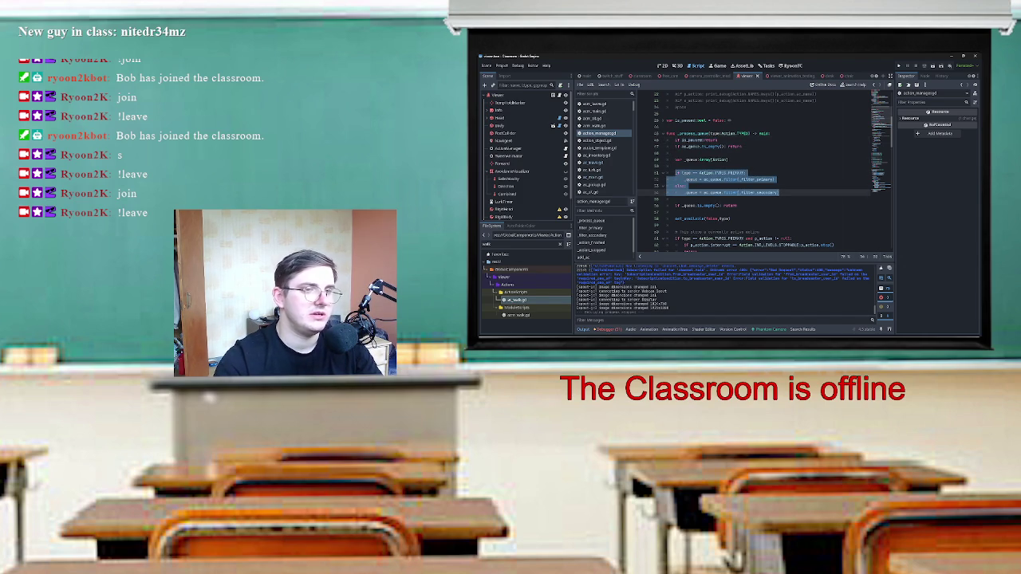
pyautogui.click(747, 172)
pyautogui.click(737, 205)
pyautogui.moveTo(738, 205); pyautogui.dragTo(665, 205)
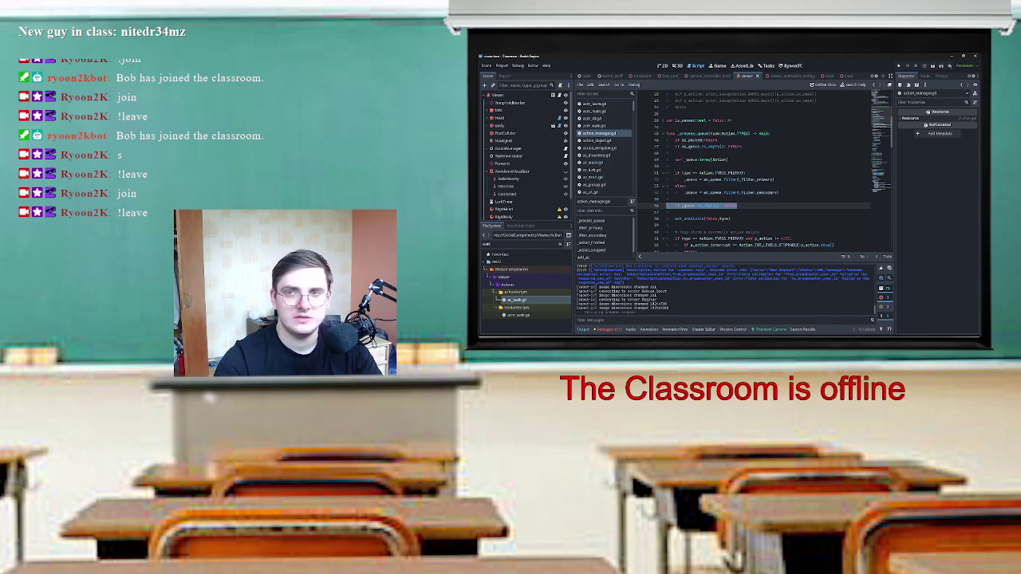
pyautogui.scroll(-1, 753, 184)
pyautogui.moveTo(731, 200); pyautogui.dragTo(675, 199)
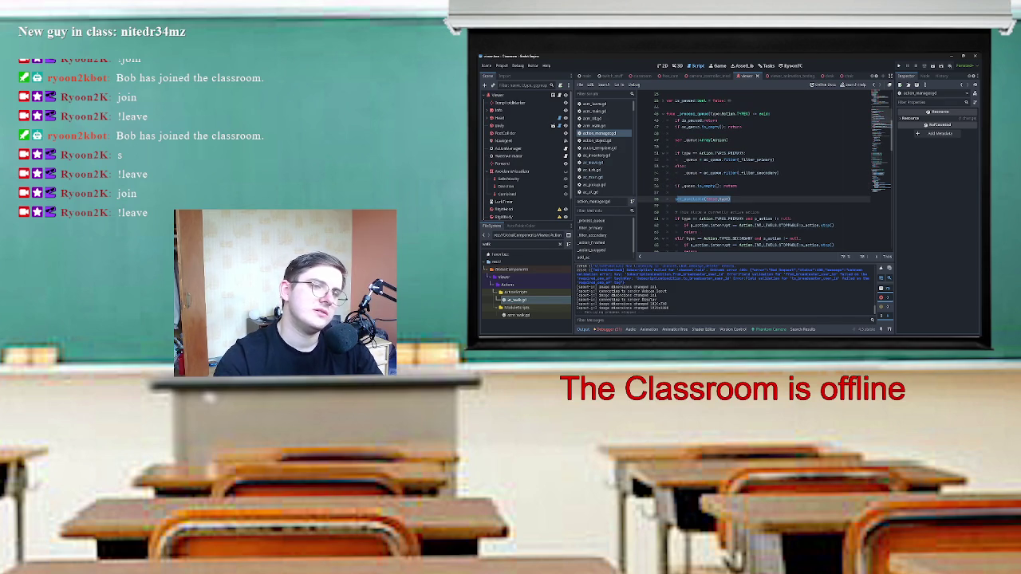
pyautogui.click(679, 199)
pyautogui.moveTo(676, 199)
pyautogui.mouseDown()
pyautogui.moveTo(731, 199)
pyautogui.moveTo(710, 198)
pyautogui.moveTo(721, 199)
pyautogui.mouseUp()
pyautogui.click(680, 199)
pyautogui.click(721, 198)
pyautogui.doubleClick(725, 198)
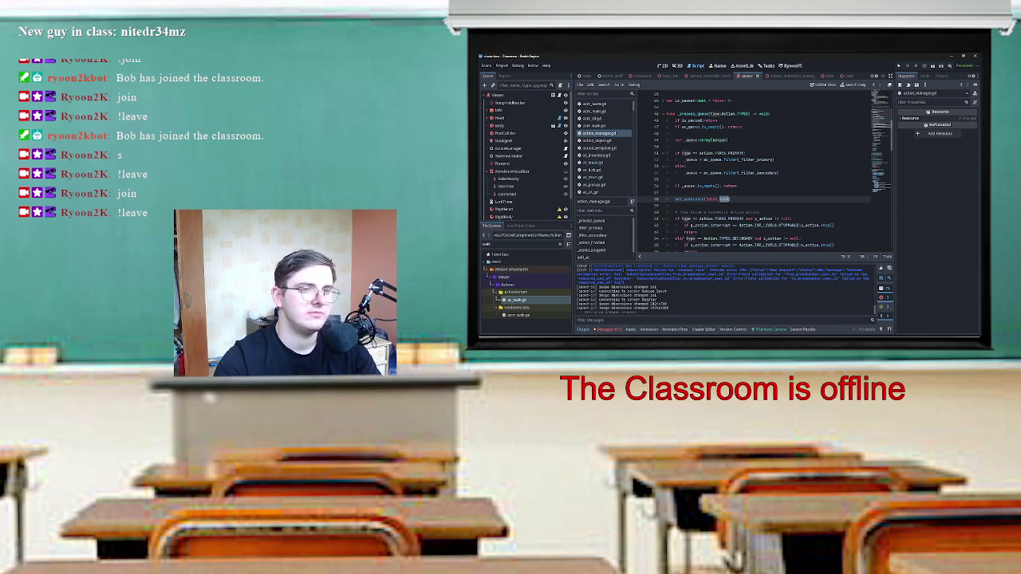
pyautogui.click(742, 160)
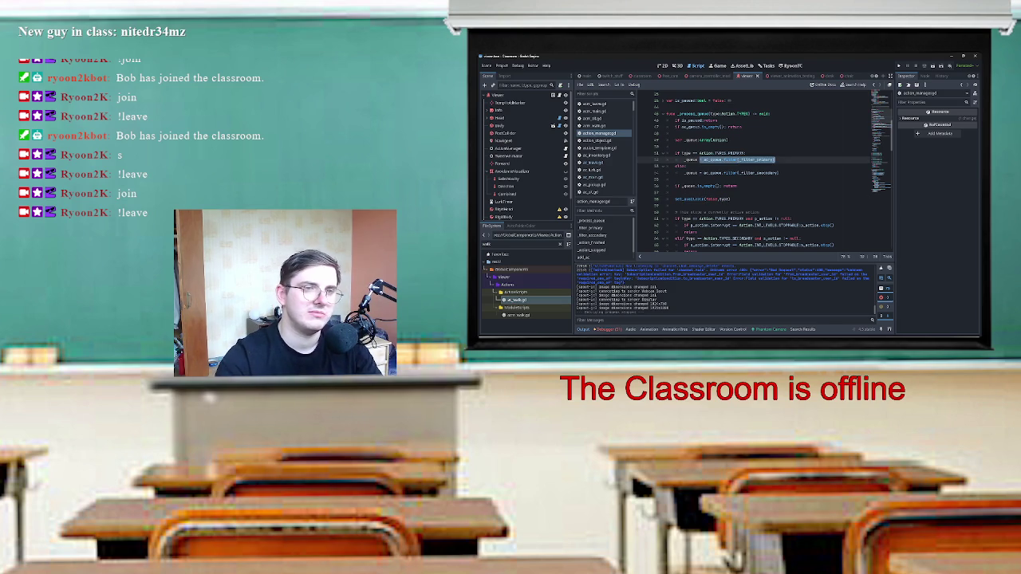
pyautogui.scroll(-2, 766, 173)
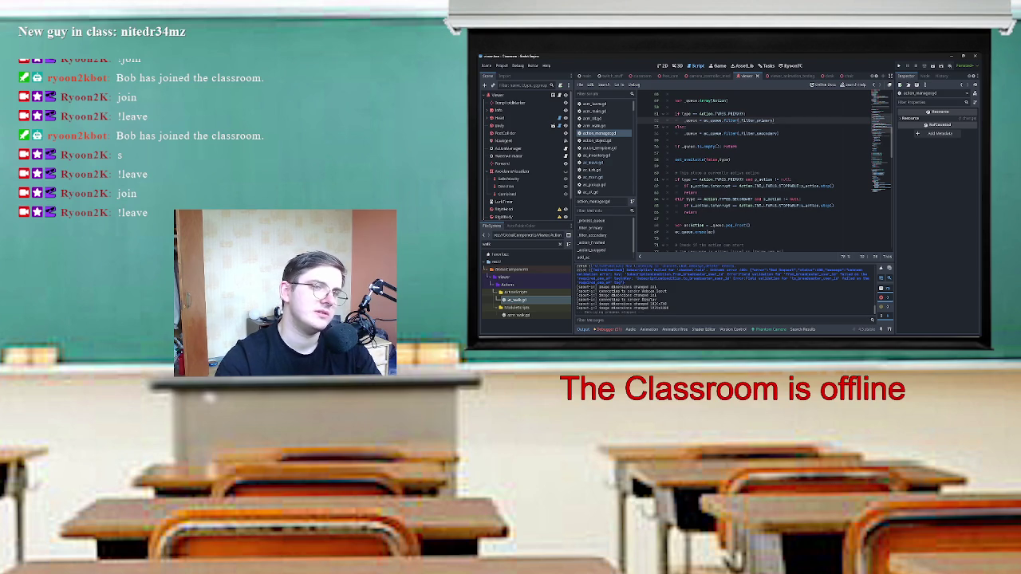
pyautogui.moveTo(681, 172); pyautogui.dragTo(759, 172)
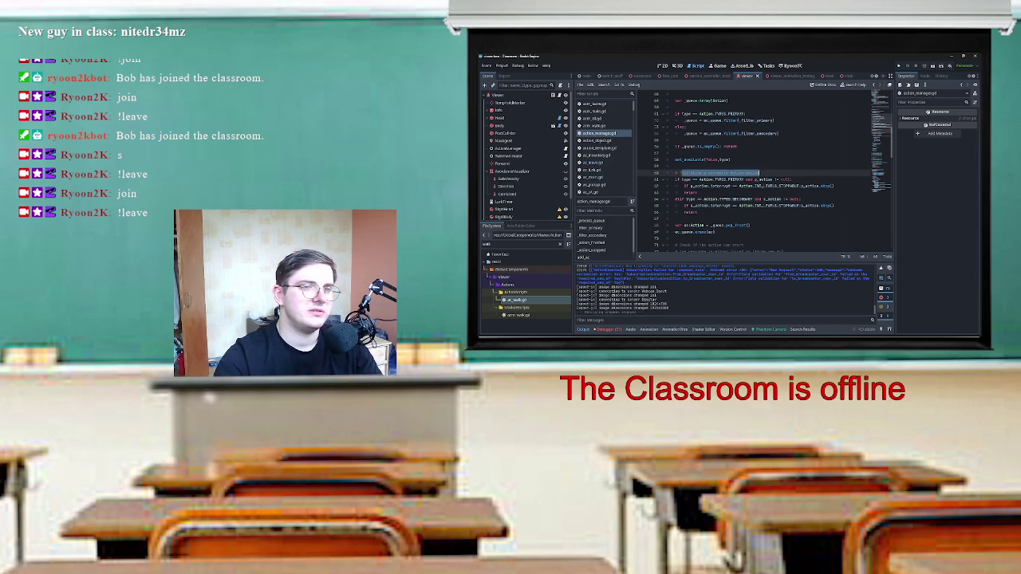
pyautogui.click(759, 172)
pyautogui.moveTo(677, 180); pyautogui.dragTo(789, 180)
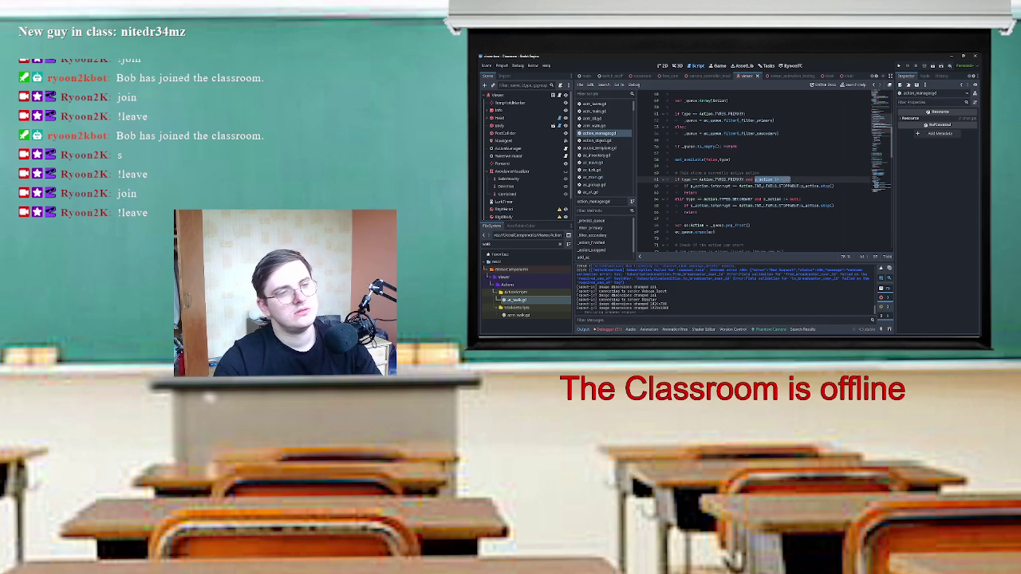
pyautogui.doubleClick(700, 186)
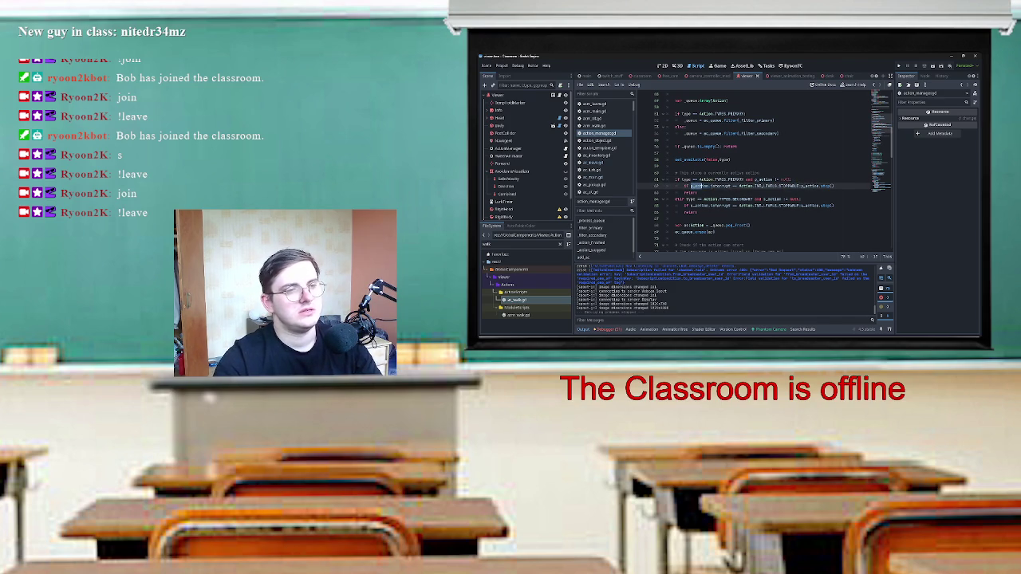
pyautogui.moveTo(708, 186); pyautogui.dragTo(834, 186)
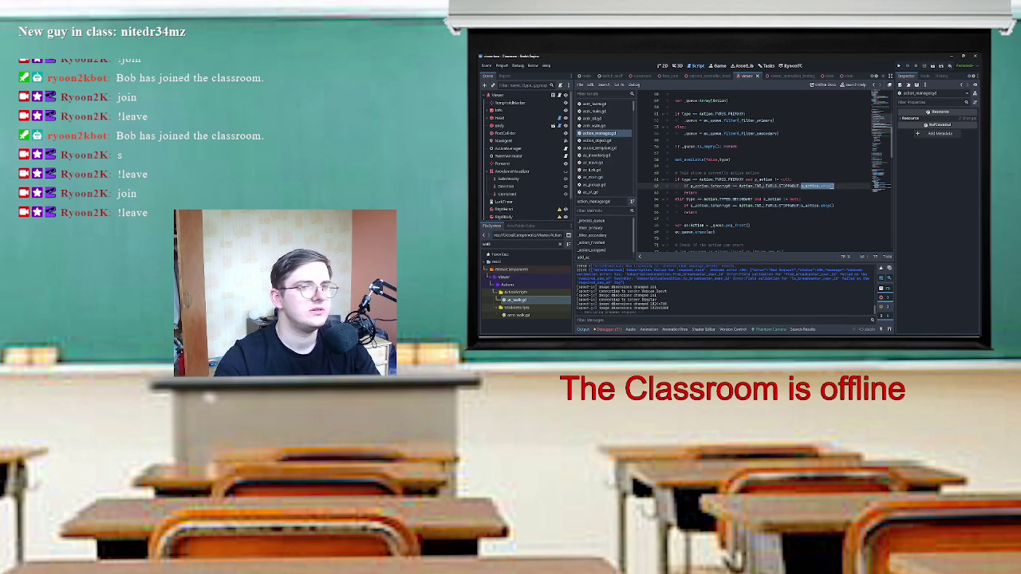
pyautogui.tripleClick(702, 159)
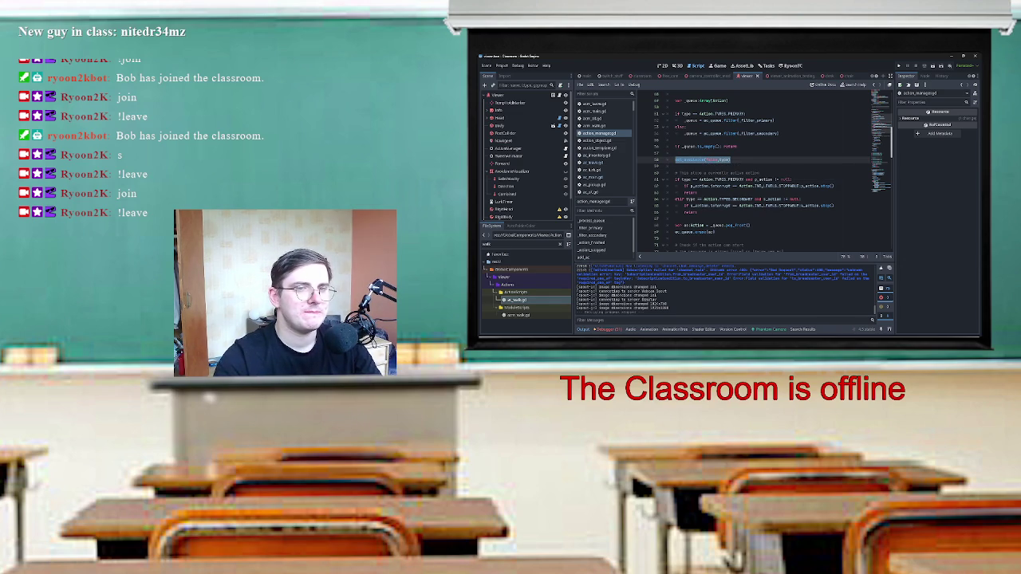
pyautogui.scroll(-10, 764, 170)
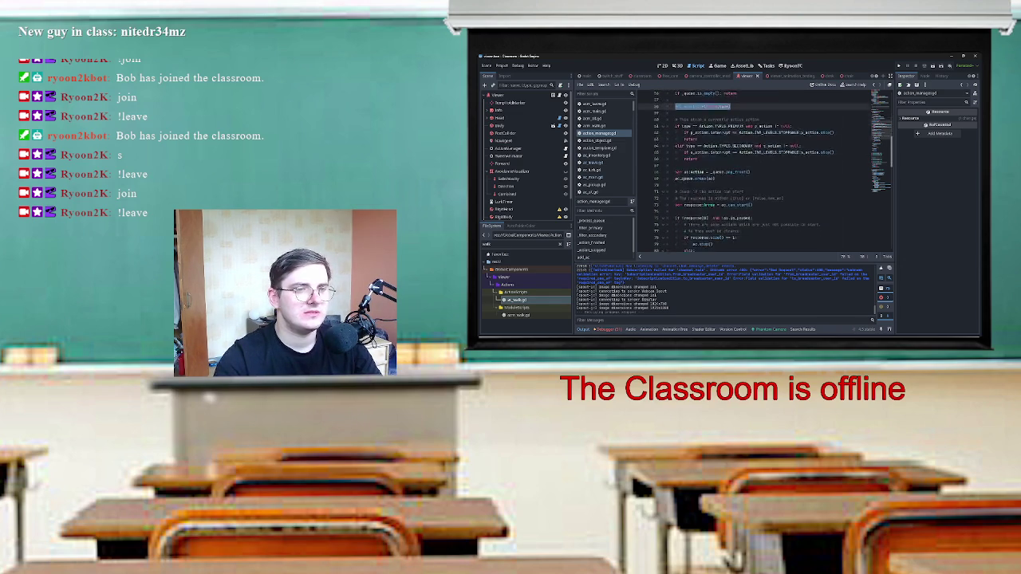
pyautogui.scroll(-3, 764, 170)
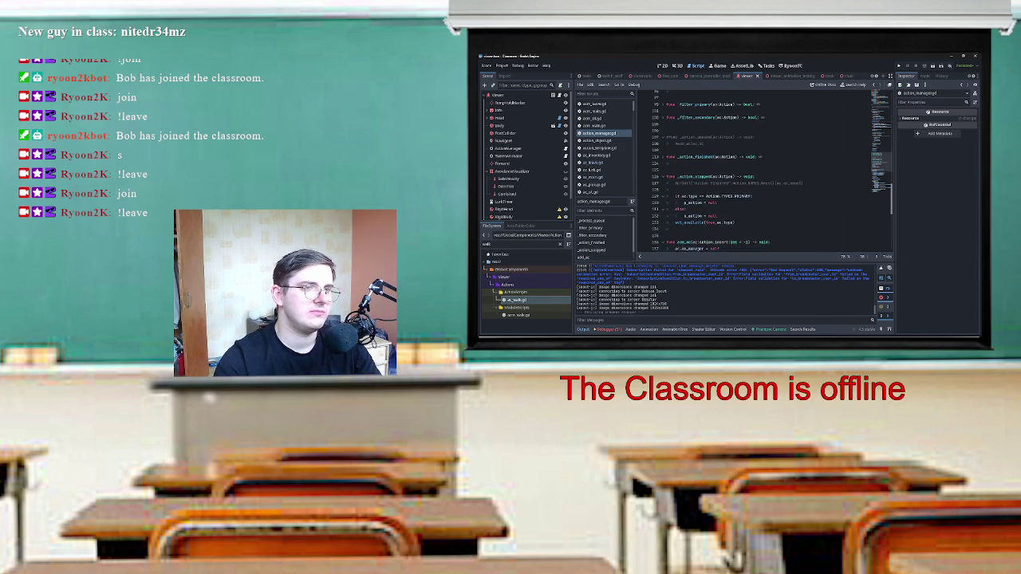
pyautogui.doubleClick(685, 188)
pyautogui.moveTo(746, 182)
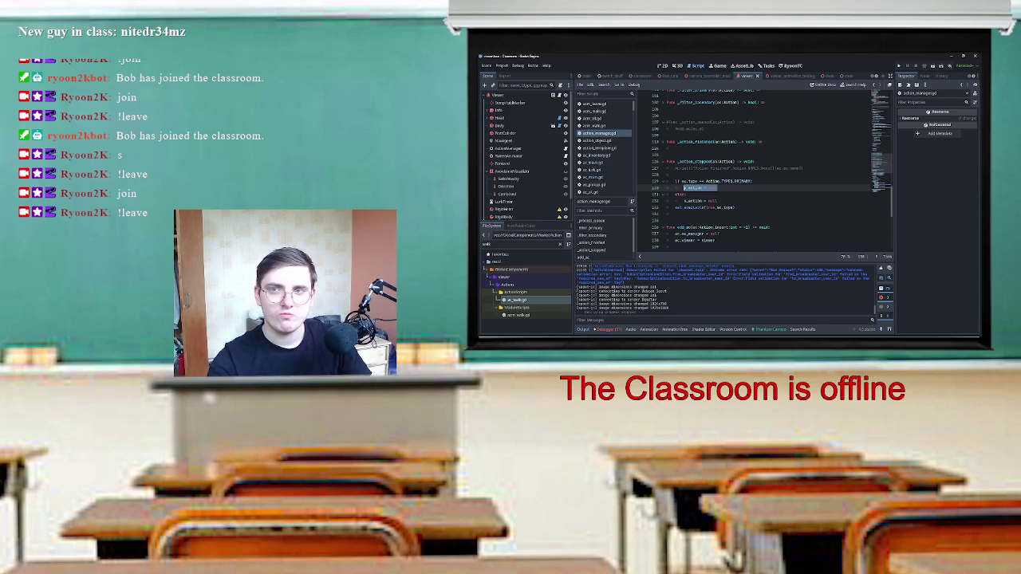
pyautogui.moveTo(678, 161); pyautogui.dragTo(734, 161)
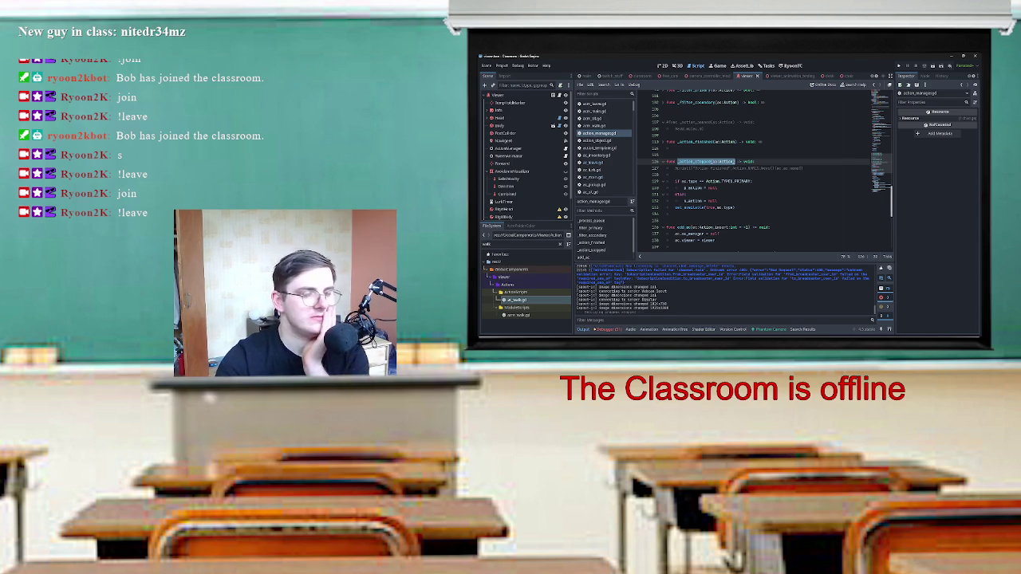
pyautogui.scroll(10, 757, 172)
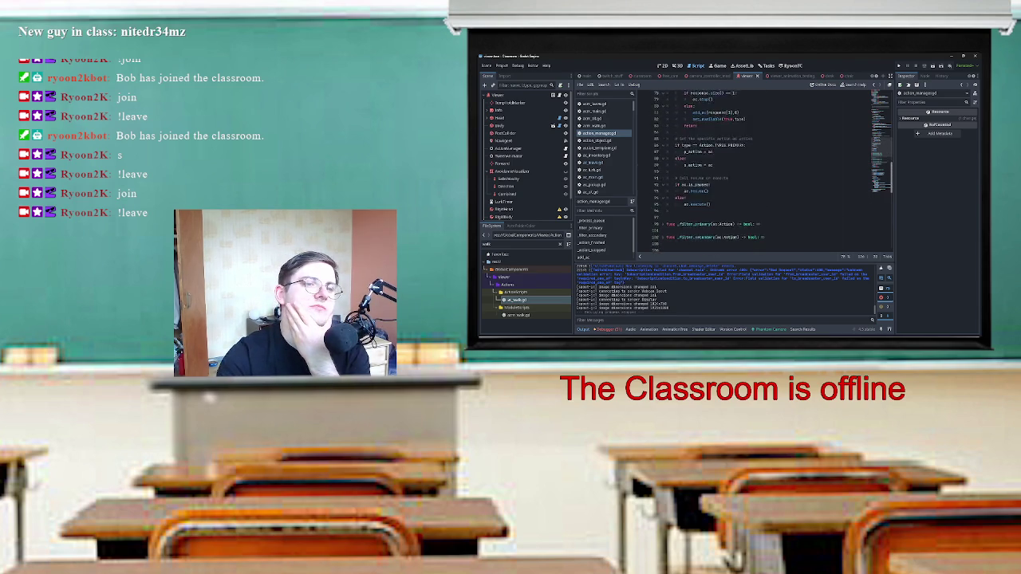
pyautogui.scroll(10, 757, 172)
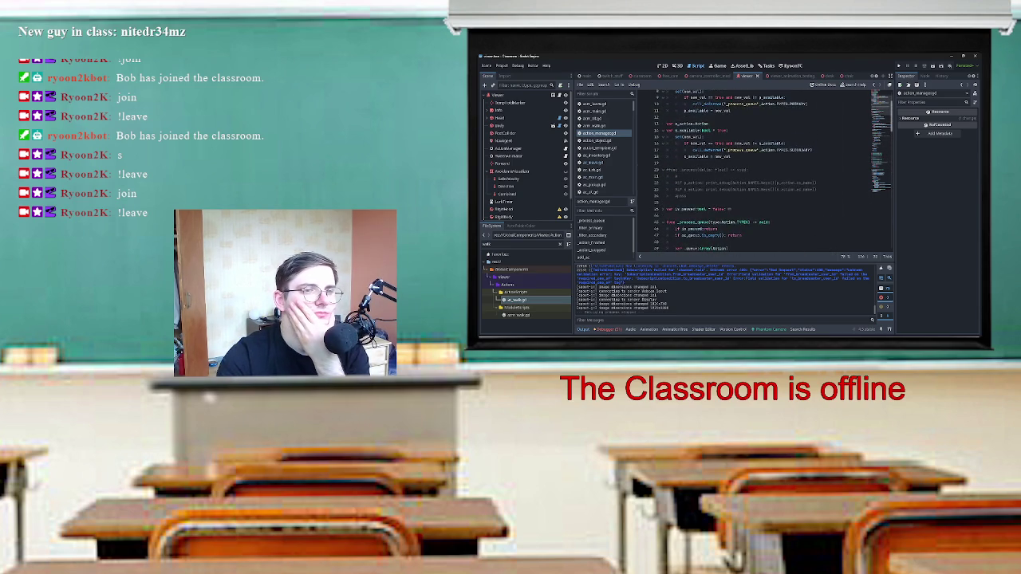
pyautogui.scroll(-5, 758, 171)
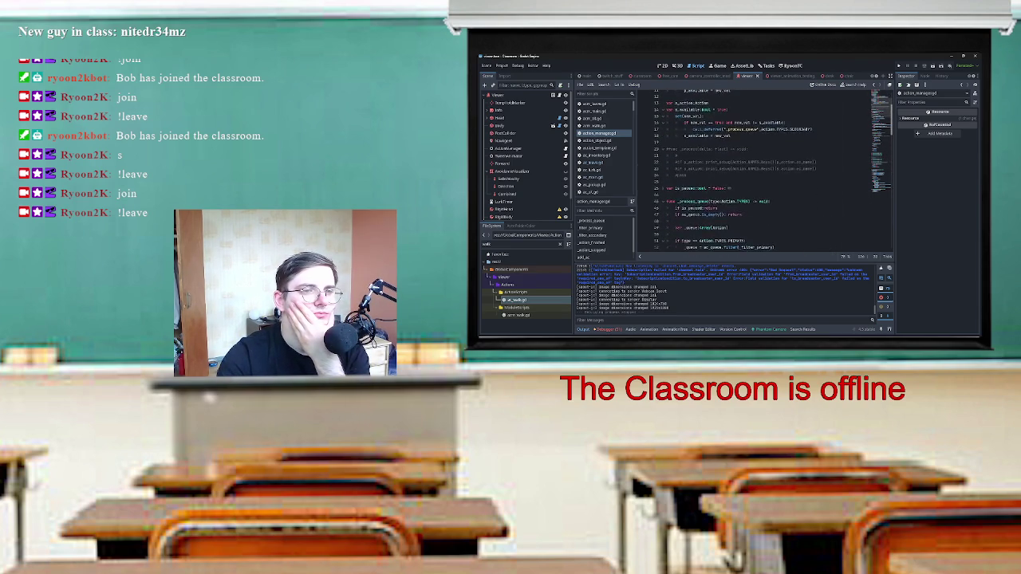
pyautogui.scroll(-2, 773, 171)
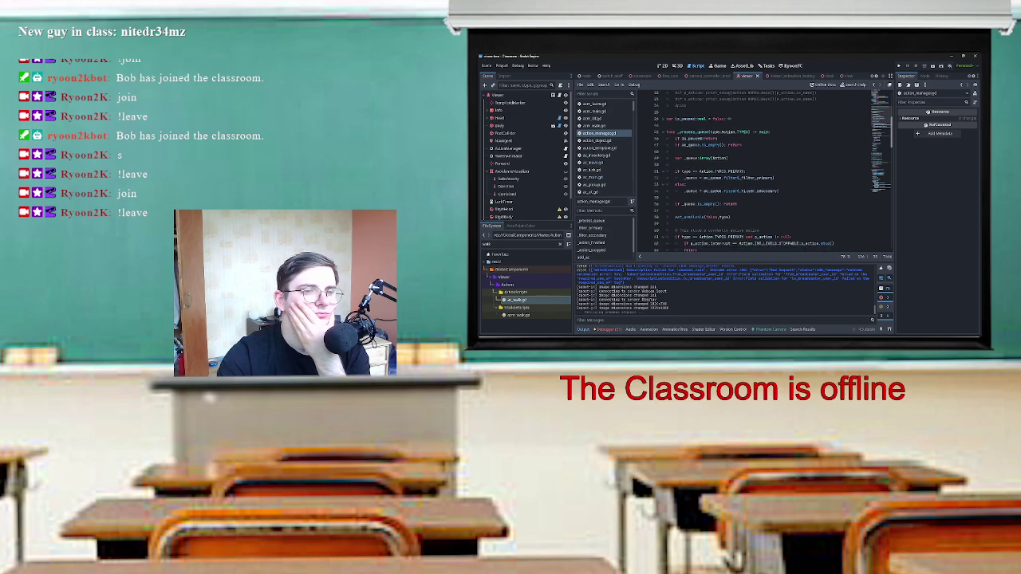
pyautogui.scroll(-8, 743, 171)
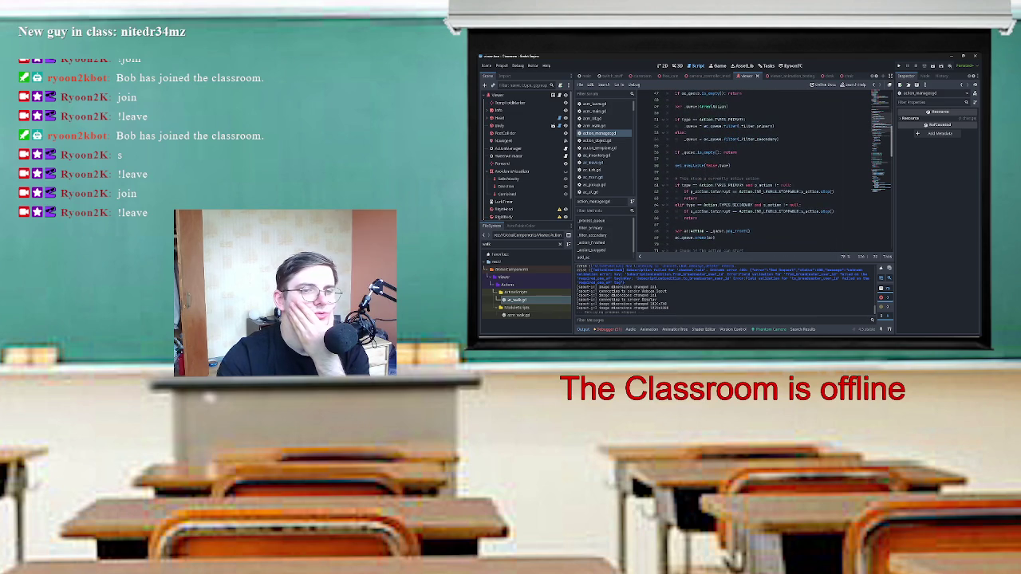
pyautogui.click(690, 211)
pyautogui.moveTo(763, 205)
pyautogui.mouseDown()
pyautogui.moveTo(778, 211)
pyautogui.moveTo(742, 192)
pyautogui.moveTo(776, 211)
pyautogui.mouseUp()
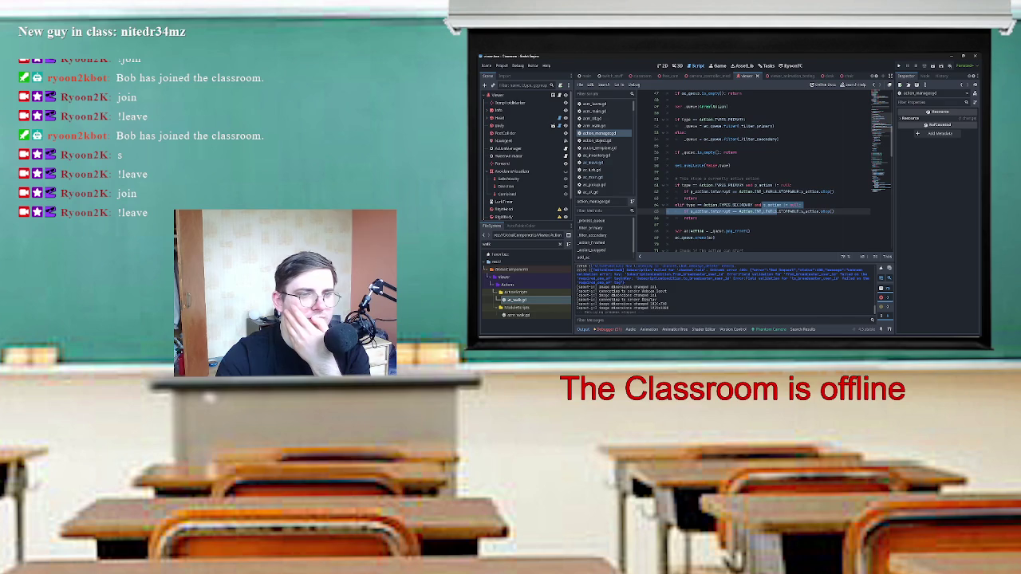
pyautogui.click(690, 191)
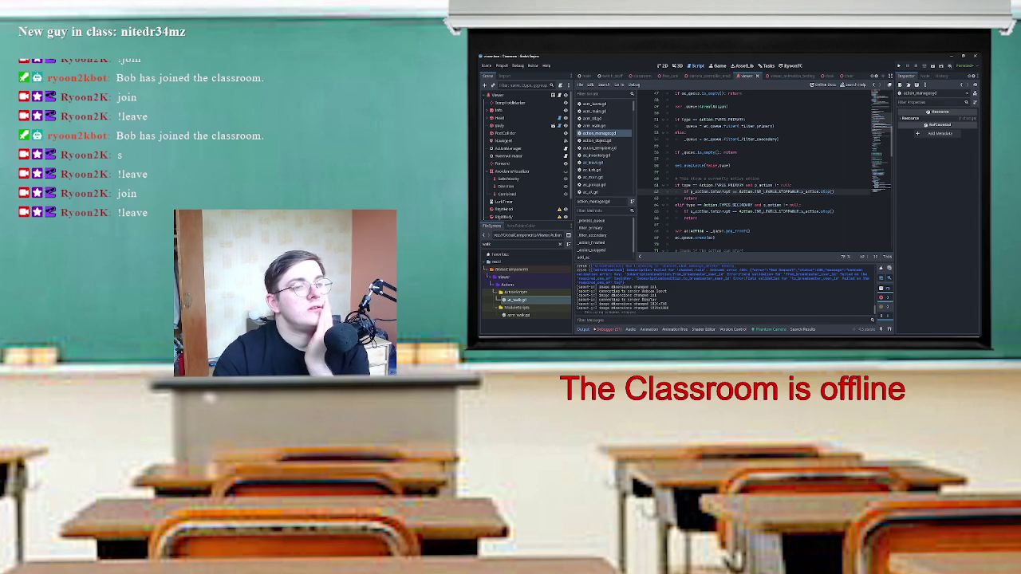
pyautogui.scroll(5, 690, 191)
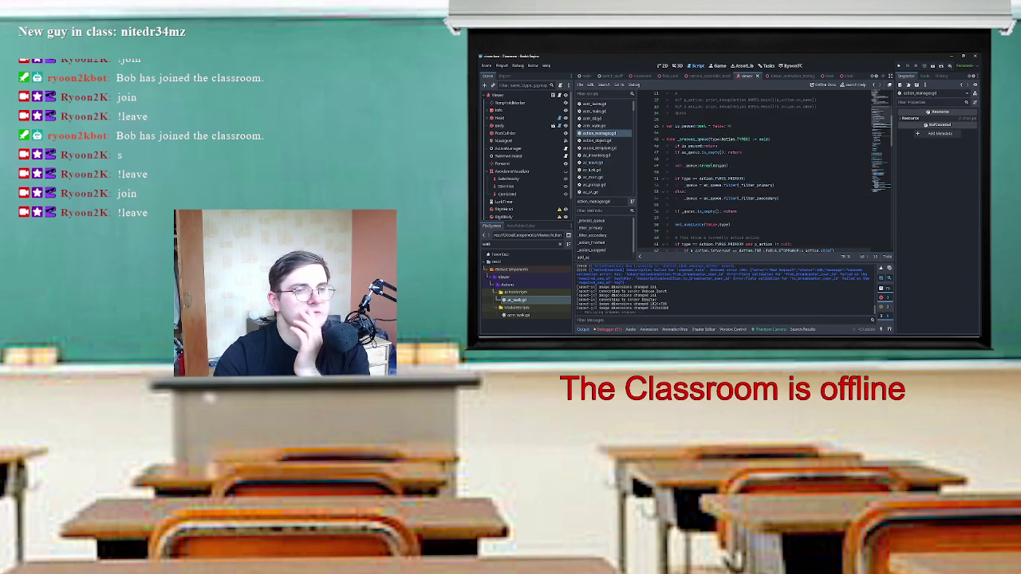
pyautogui.scroll(-5, 690, 191)
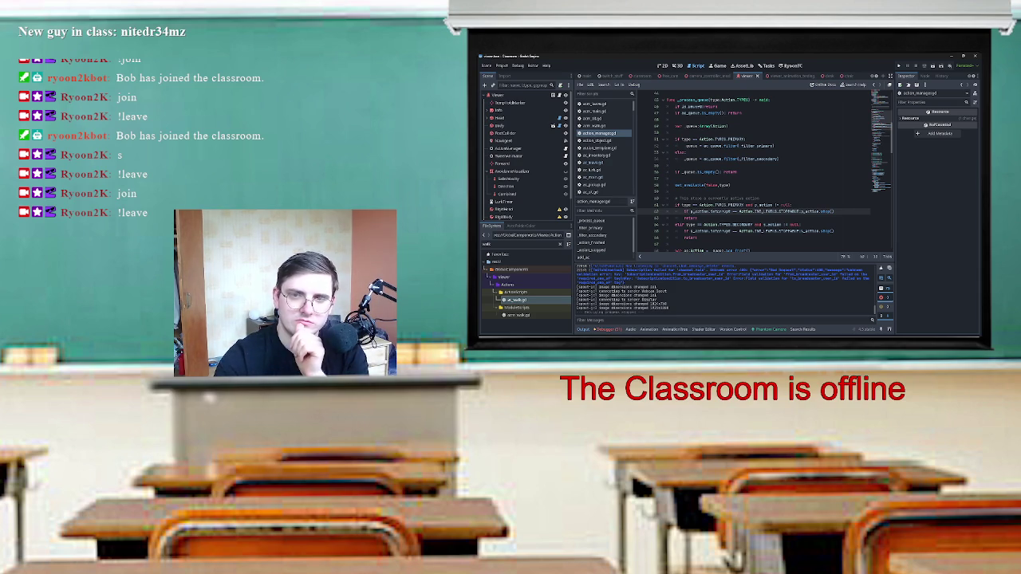
pyautogui.scroll(-3, 765, 173)
pyautogui.scroll(-3, 765, 172)
pyautogui.moveTo(753, 165); pyautogui.dragTo(675, 151)
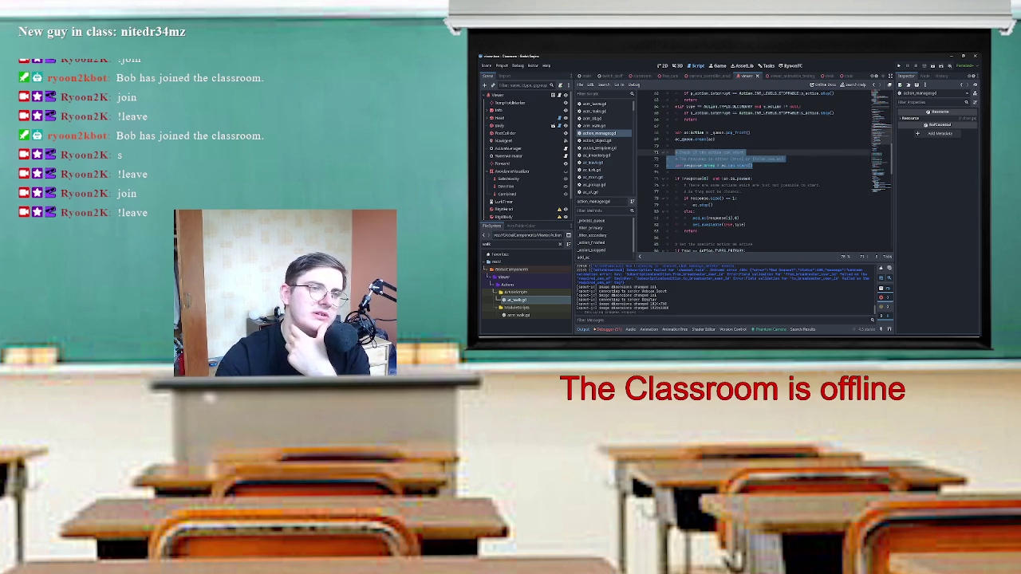
pyautogui.click(675, 152)
pyautogui.scroll(2, 765, 172)
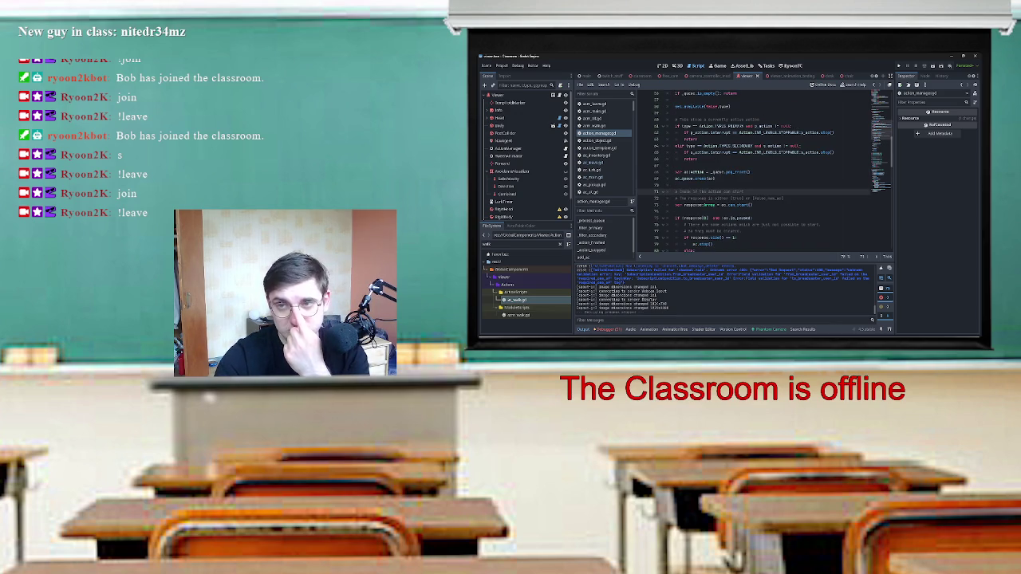
pyautogui.scroll(2, 765, 173)
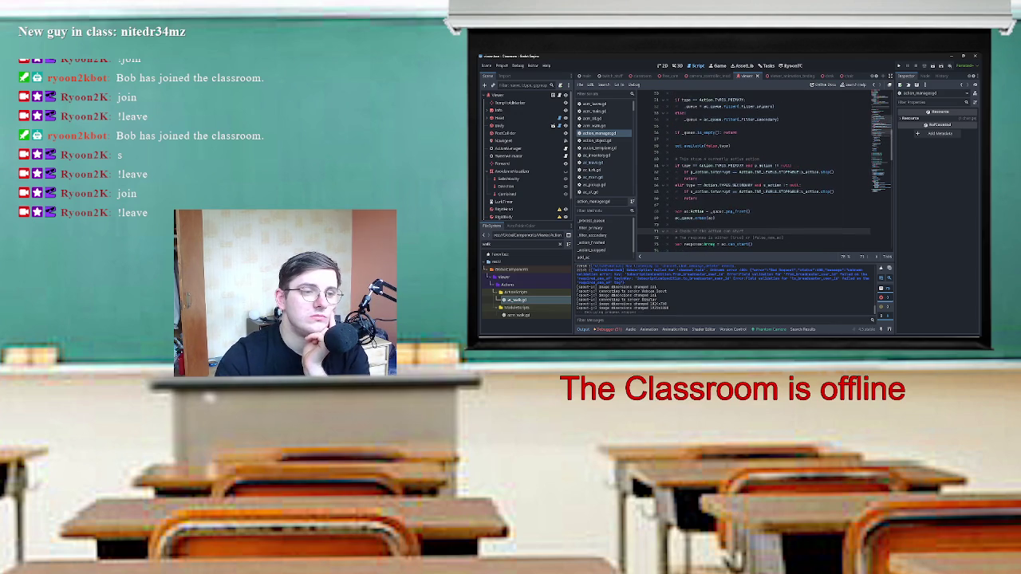
pyautogui.scroll(2, 764, 171)
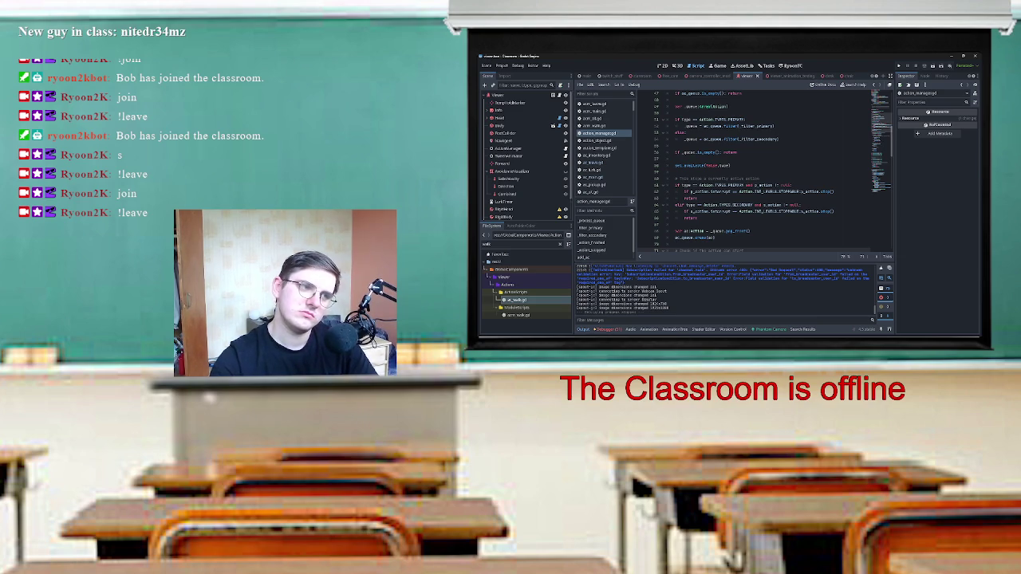
pyautogui.scroll(-5, 754, 171)
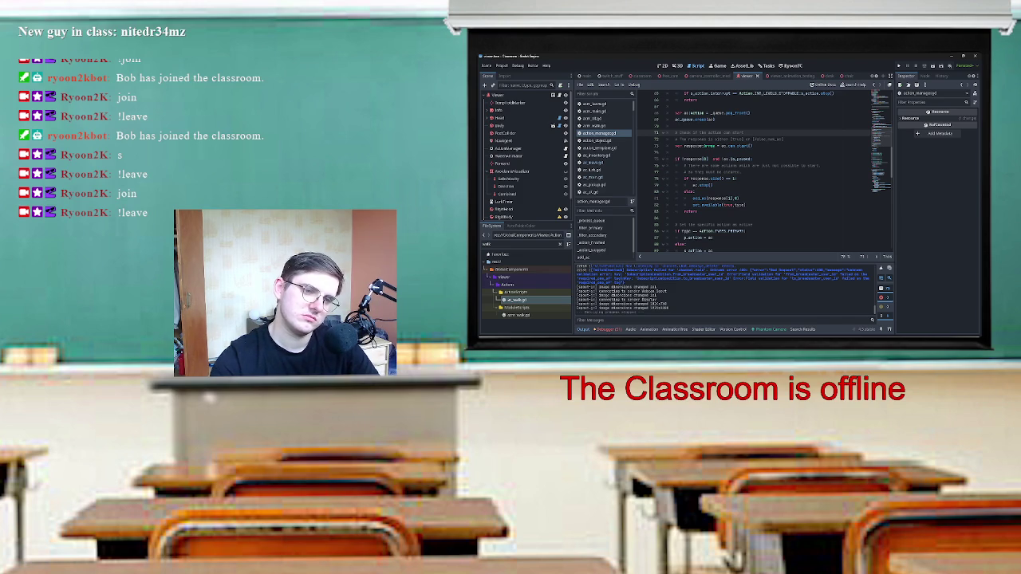
pyautogui.scroll(3, 754, 172)
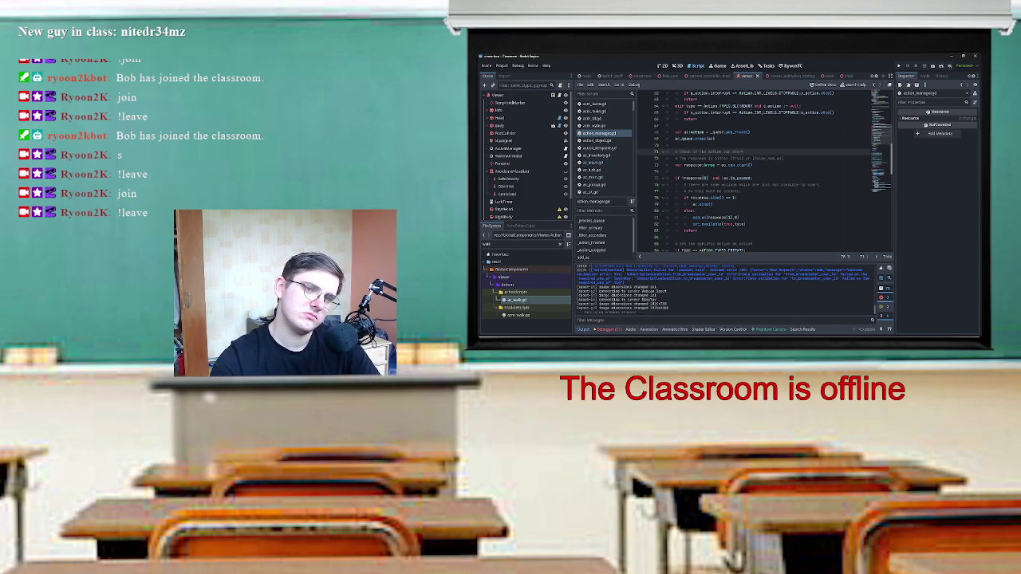
pyautogui.scroll(-8, 754, 171)
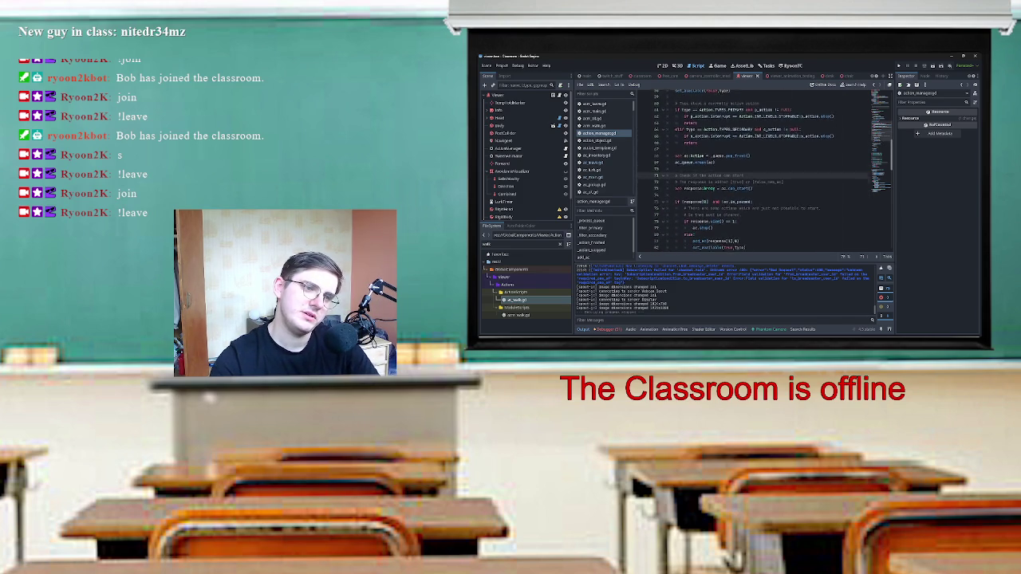
pyautogui.scroll(-3, 754, 172)
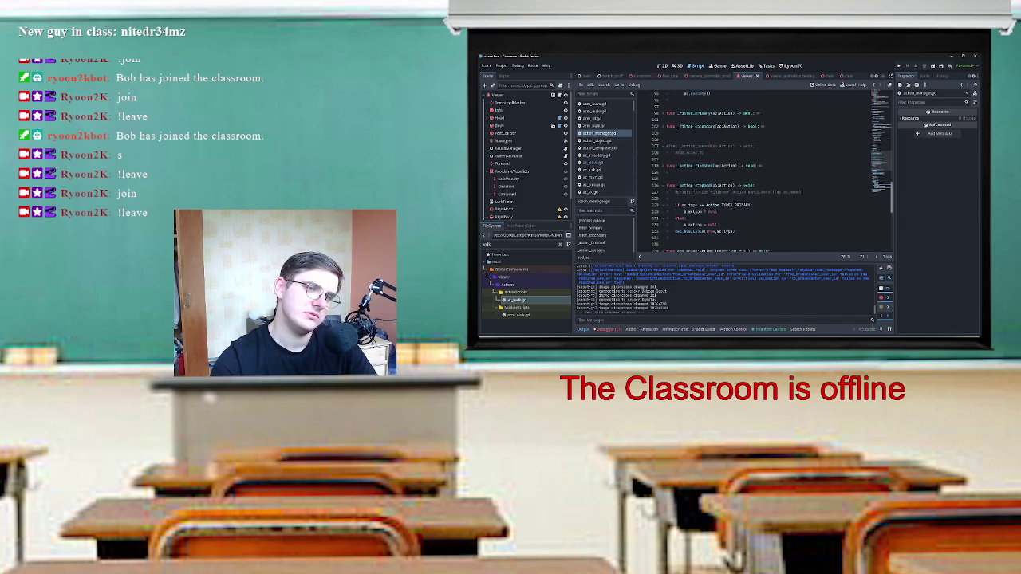
pyautogui.scroll(-1, 754, 172)
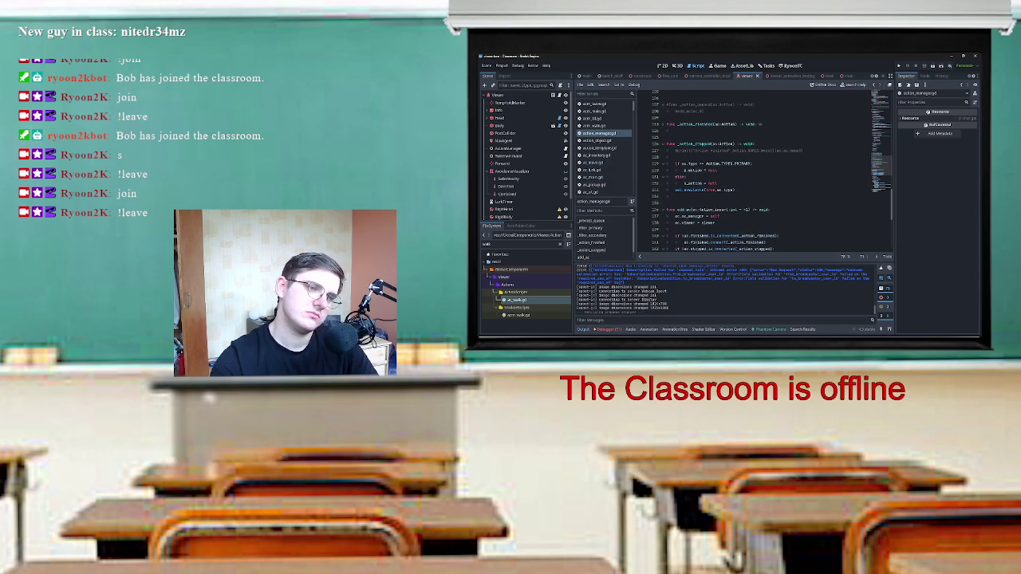
pyautogui.scroll(1, 754, 171)
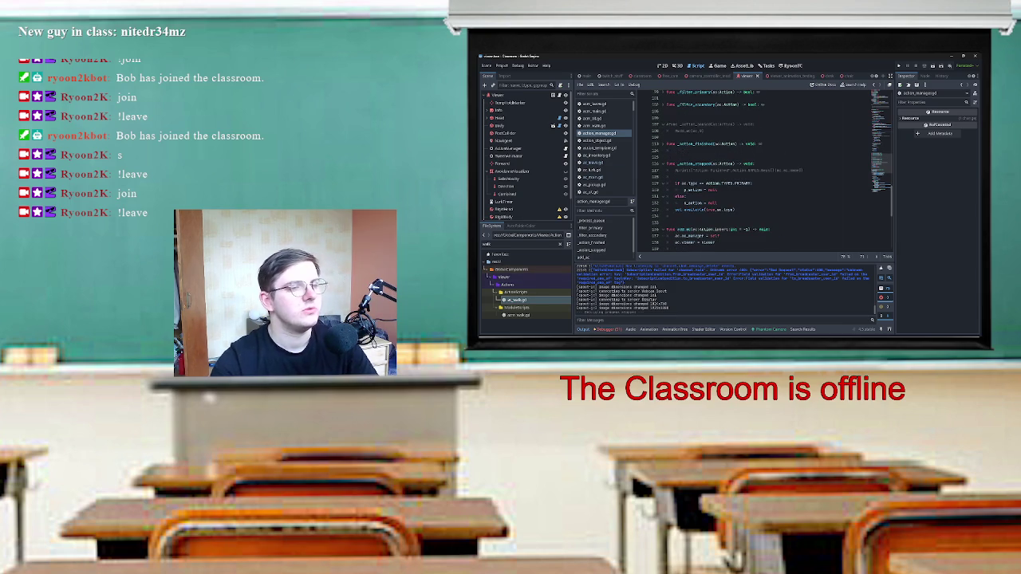
pyautogui.scroll(1, 754, 172)
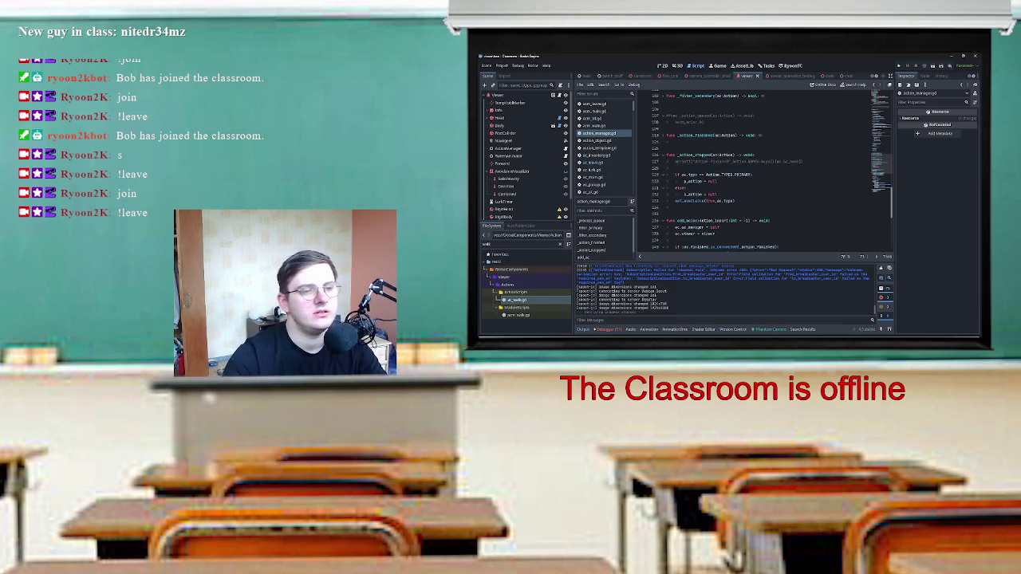
pyautogui.scroll(15, 754, 172)
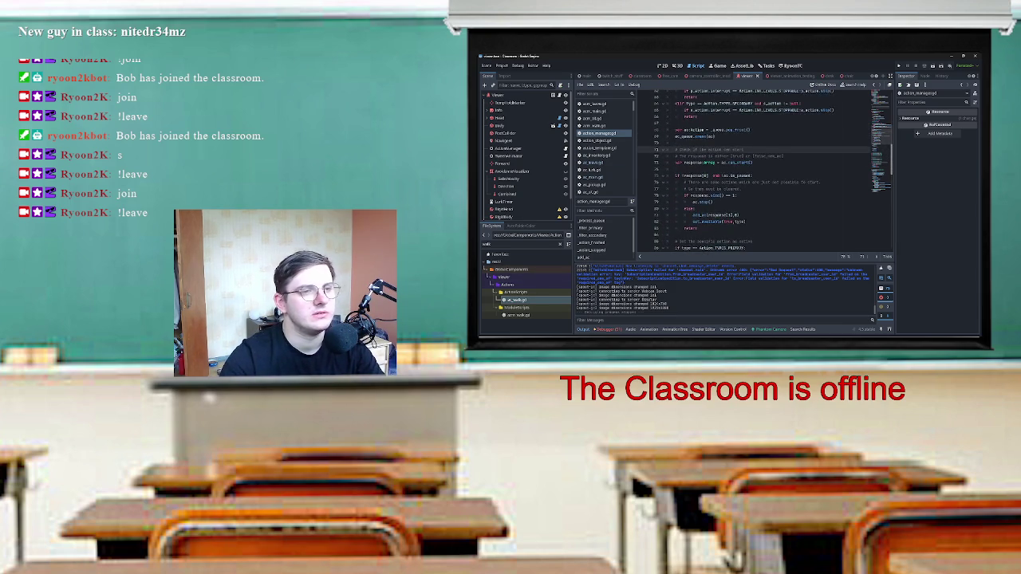
pyautogui.scroll(3, 754, 172)
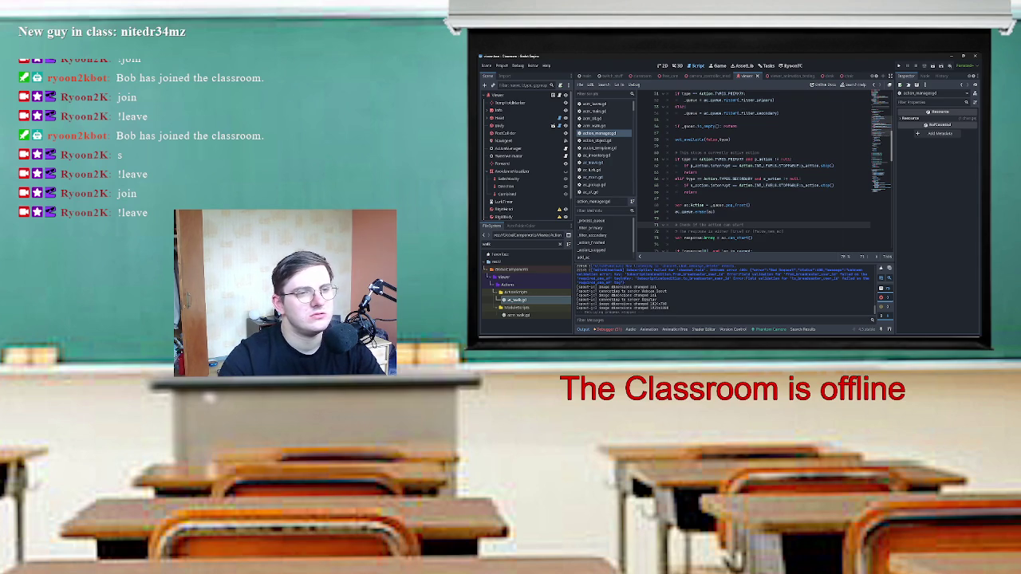
pyautogui.scroll(2, 754, 171)
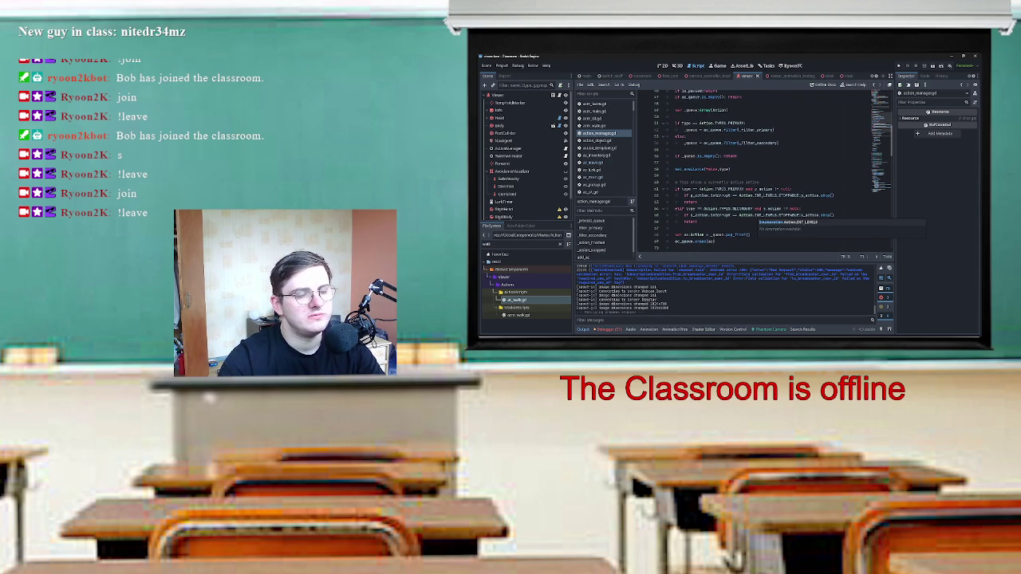
# Add 'return' on line 63 under the stop() call and select lines 61–63 to review.
pyautogui.write('return')
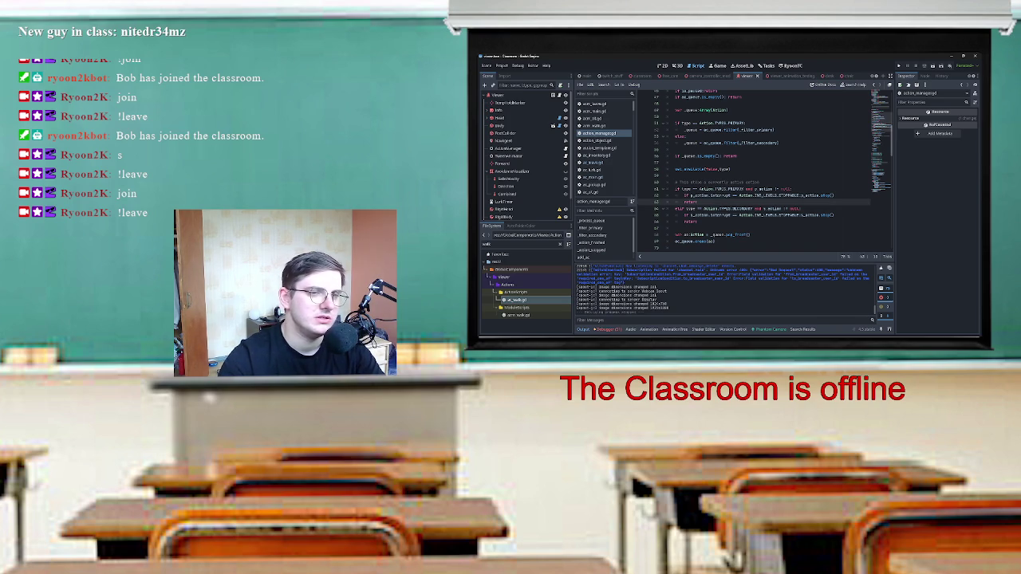
pyautogui.scroll(1, 765, 166)
pyautogui.hotkey('shift', 'Up')
pyautogui.hotkey('shift', 'Up')
pyautogui.hotkey('shift', 'Home')
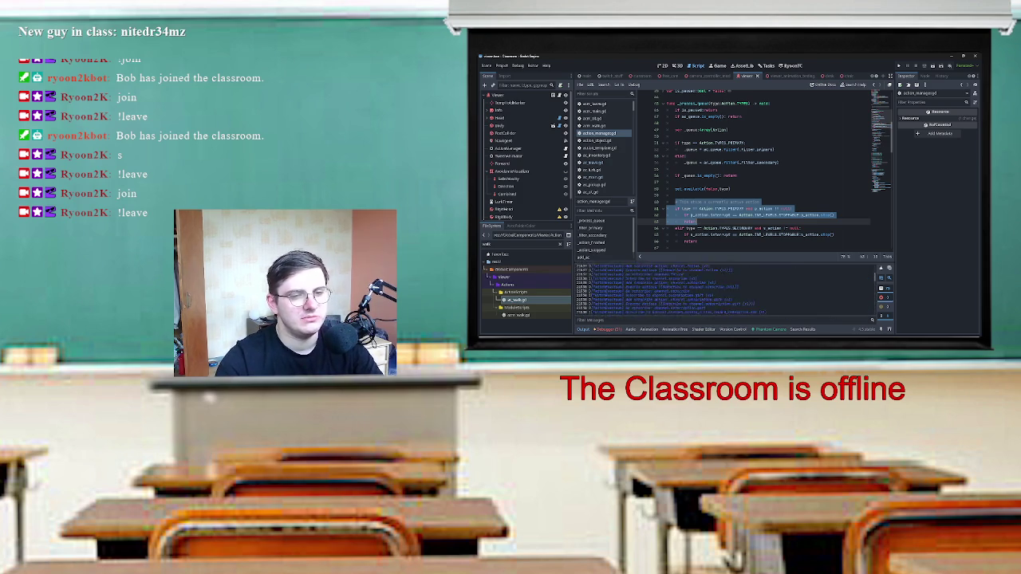
# Review the interrupt check on line 62, then clear the FileSystem name filter.
pyautogui.press('F5')
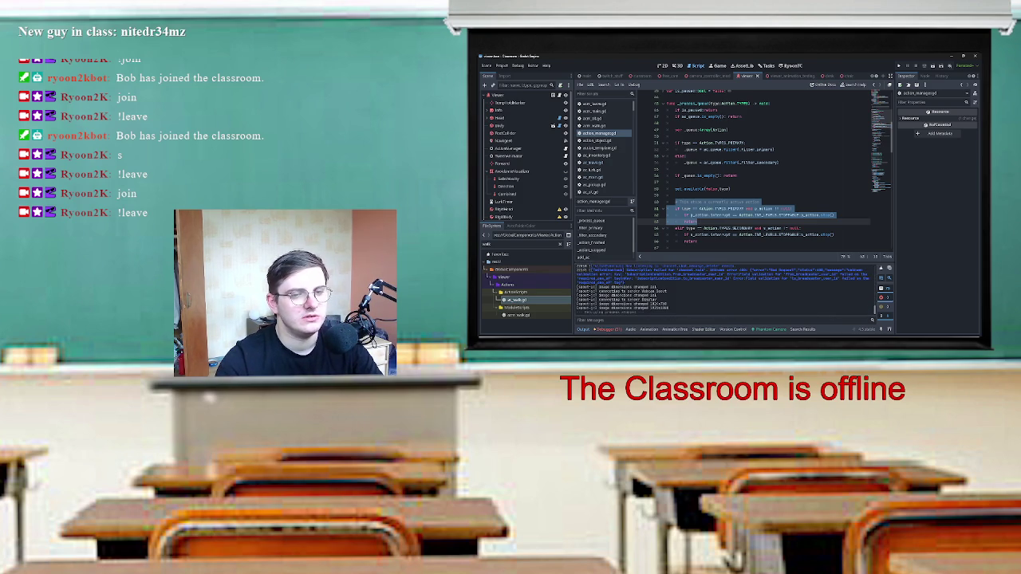
pyautogui.scroll(-2, 764, 170)
pyautogui.click(834, 195)
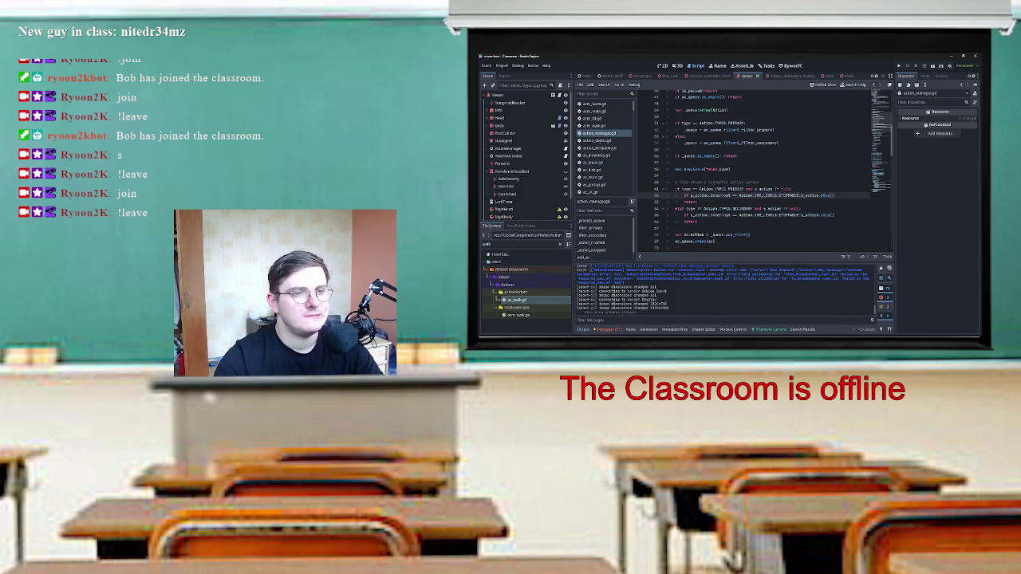
pyautogui.moveTo(683, 196); pyautogui.dragTo(835, 195)
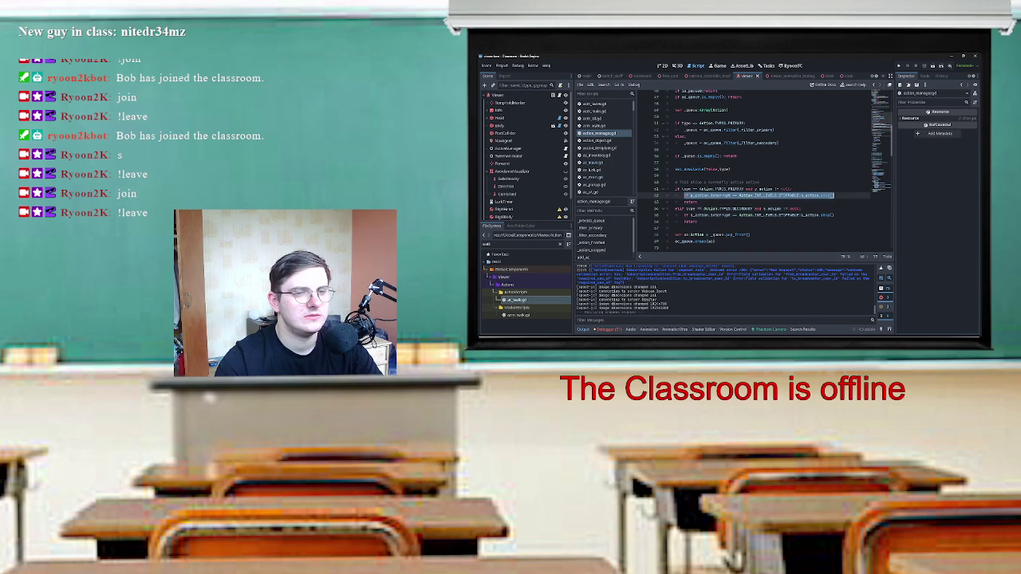
pyautogui.click(835, 195)
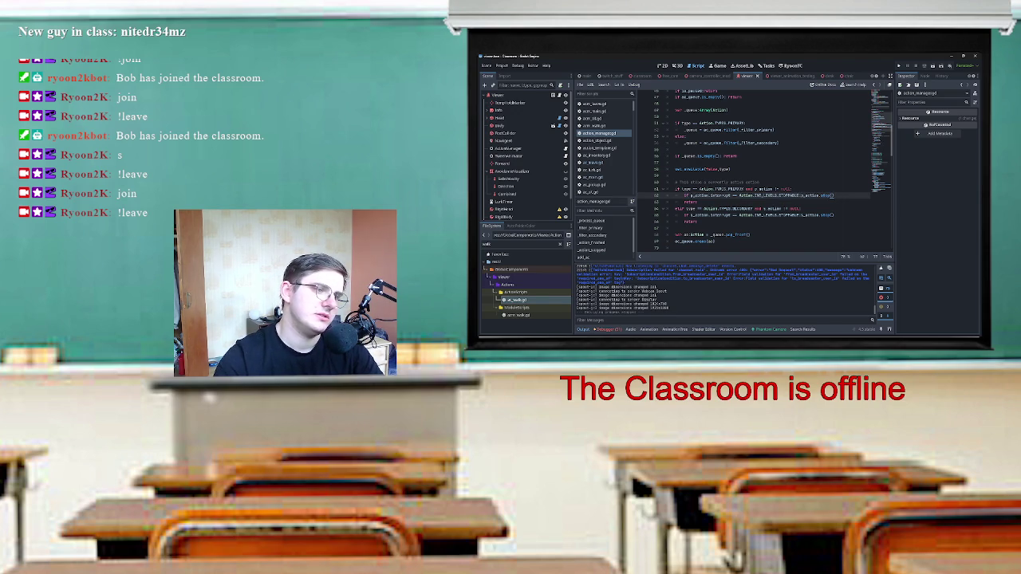
pyautogui.click(568, 243)
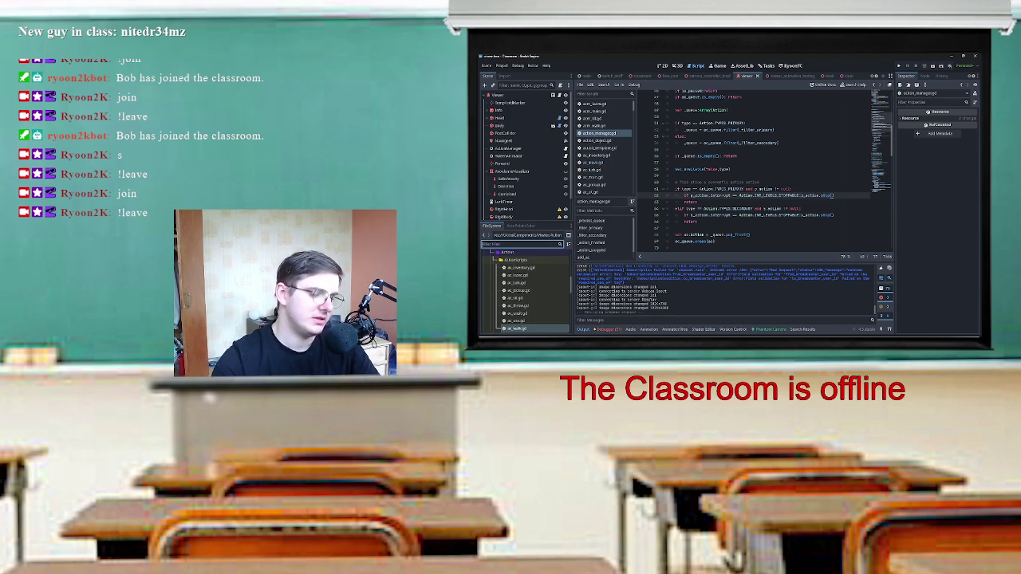
# Filter the FileSystem for 'walk', open ac_walk.gd, and inspect the state change in stop().
pyautogui.write('walk')
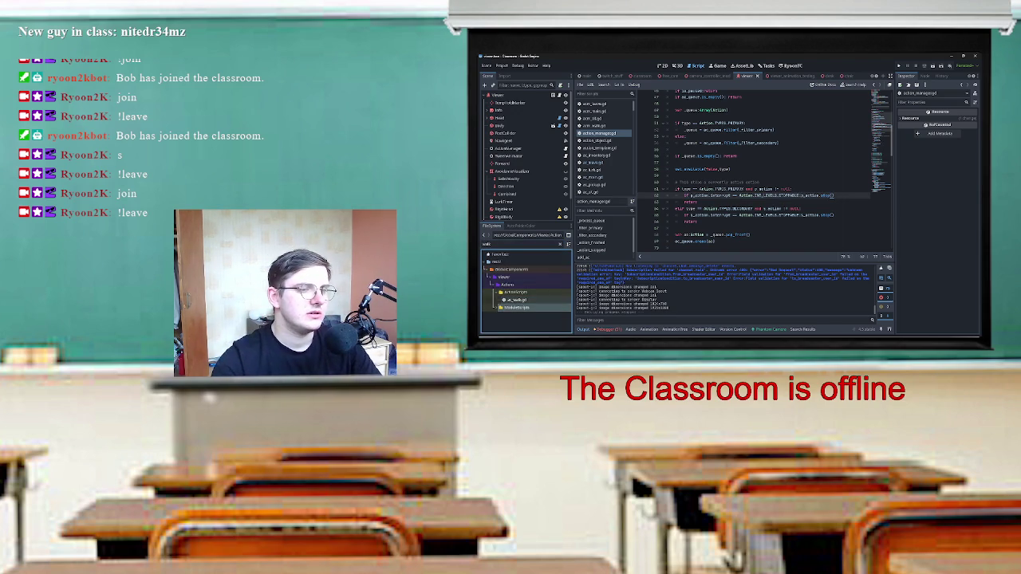
pyautogui.doubleClick(513, 299)
pyautogui.scroll(-3, 766, 172)
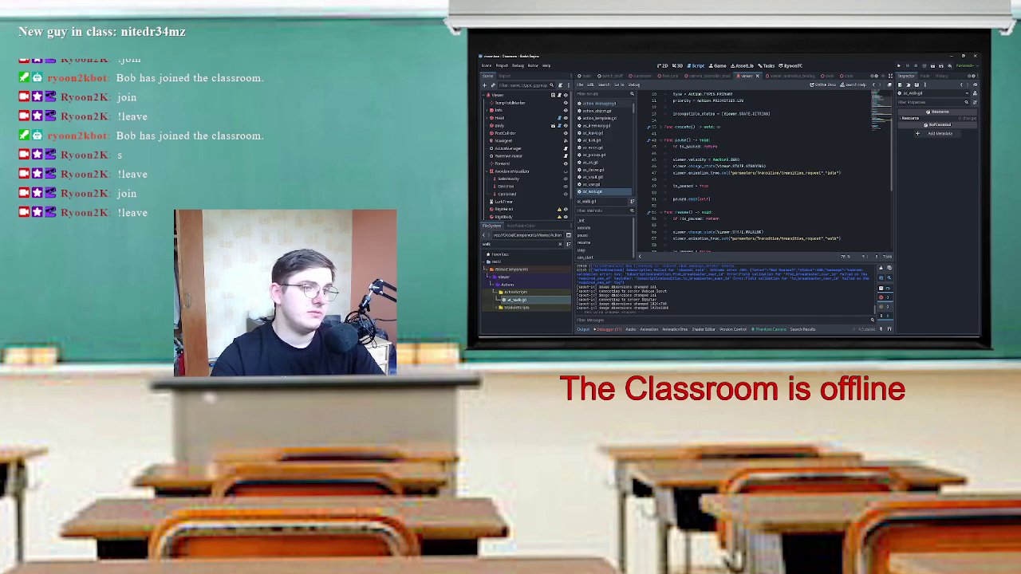
pyautogui.scroll(-3, 766, 172)
pyautogui.scroll(-2, 766, 171)
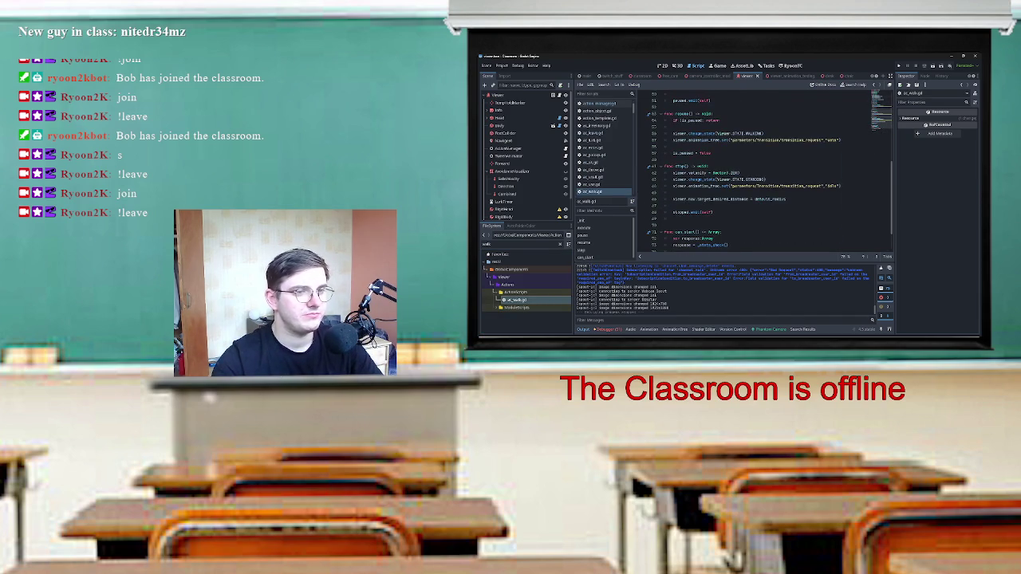
pyautogui.moveTo(674, 180); pyautogui.dragTo(746, 179)
pyautogui.click(748, 179)
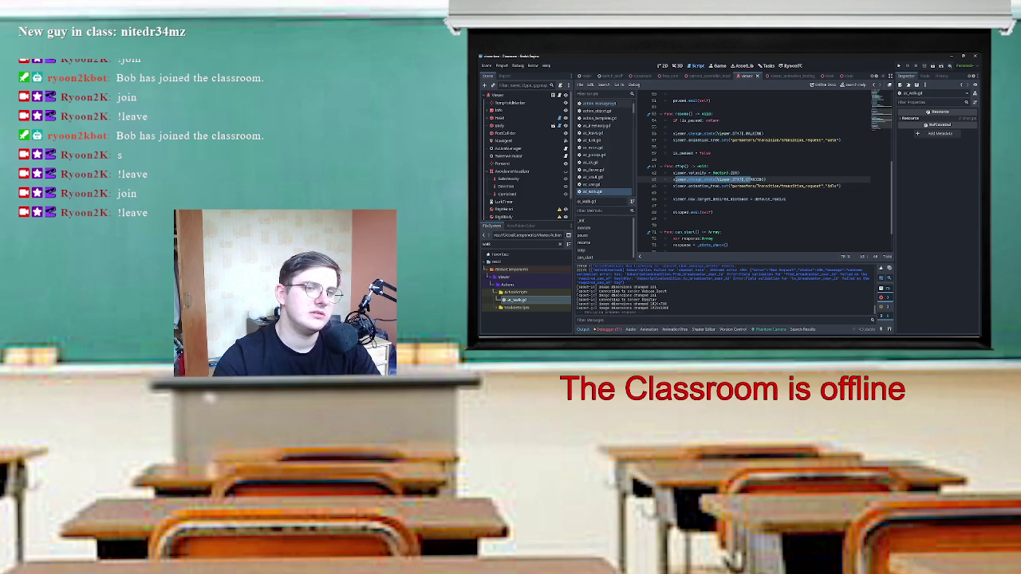
# Select the Idle transition name, then view the AnimationTree's transition graph.
pyautogui.doubleClick(831, 186)
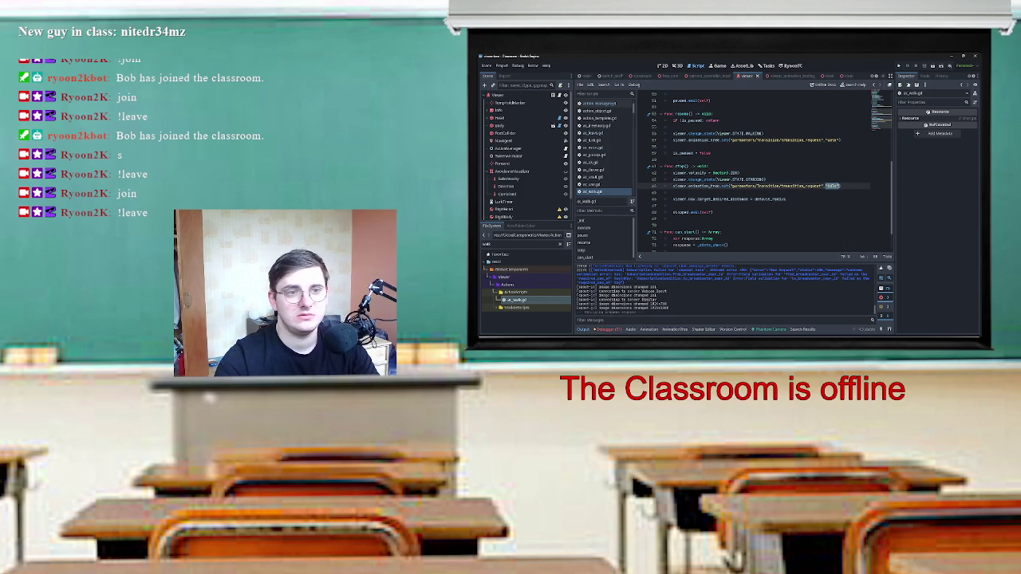
pyautogui.scroll(-2, 518, 208)
pyautogui.click(511, 215)
# Zoom around the AnimationTree blend graph to inspect it.
pyautogui.scroll(4, 855, 300)
pyautogui.scroll(-2, 855, 301)
pyautogui.scroll(-3, 855, 301)
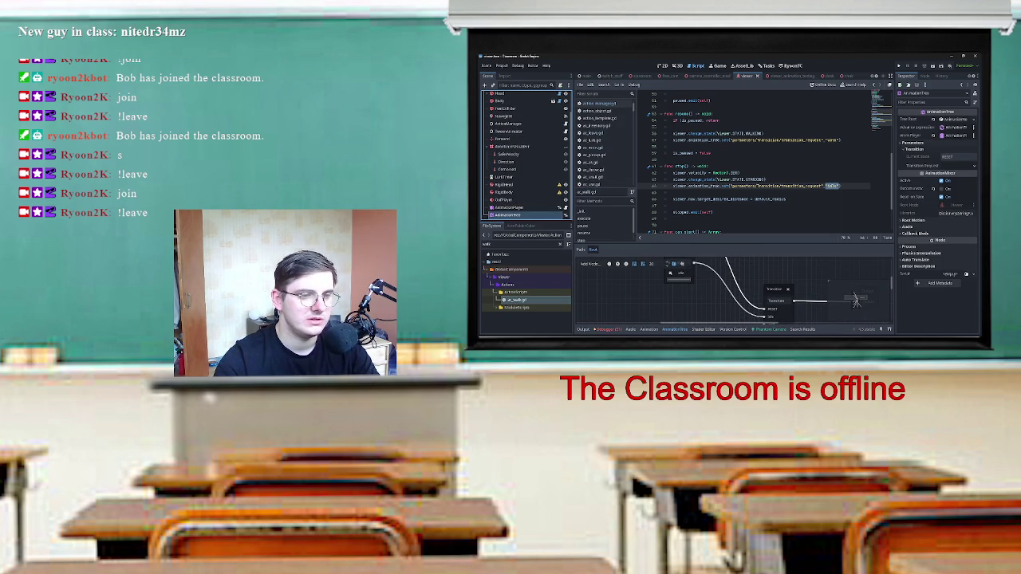
pyautogui.scroll(-2, 854, 301)
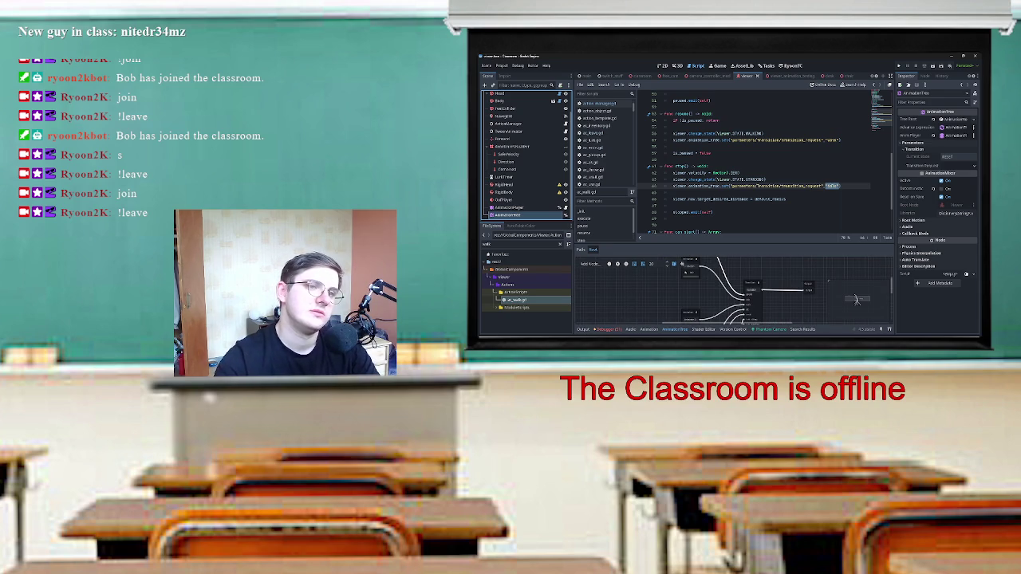
pyautogui.scroll(-2, 765, 163)
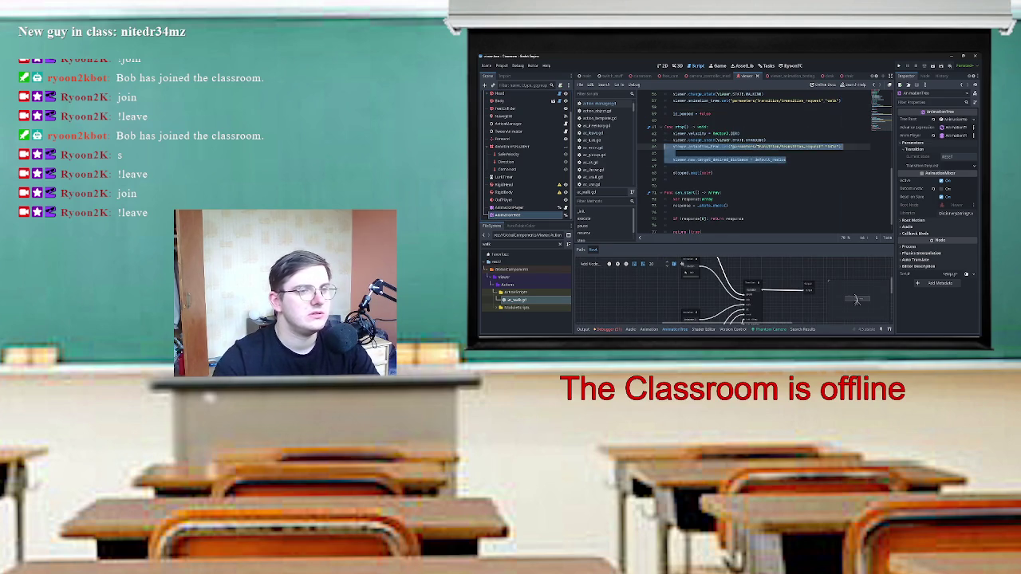
# Review ac_walk.gd's stop(): the viewer.nav_target_desired_distance check and the stopped.emit(self) line.
pyautogui.moveTo(673, 160); pyautogui.dragTo(785, 159)
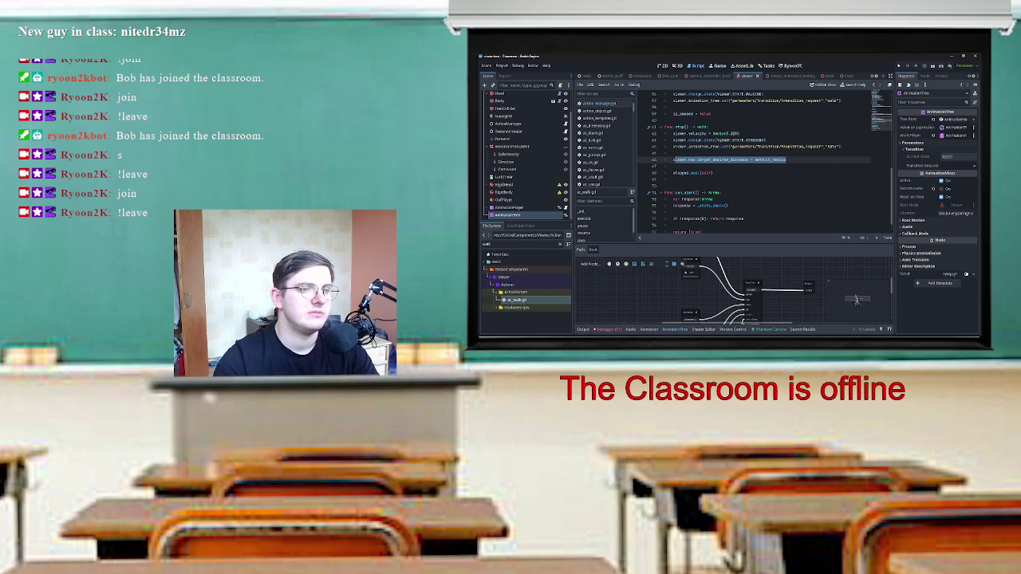
pyautogui.click(750, 159)
pyautogui.moveTo(673, 160); pyautogui.dragTo(750, 161)
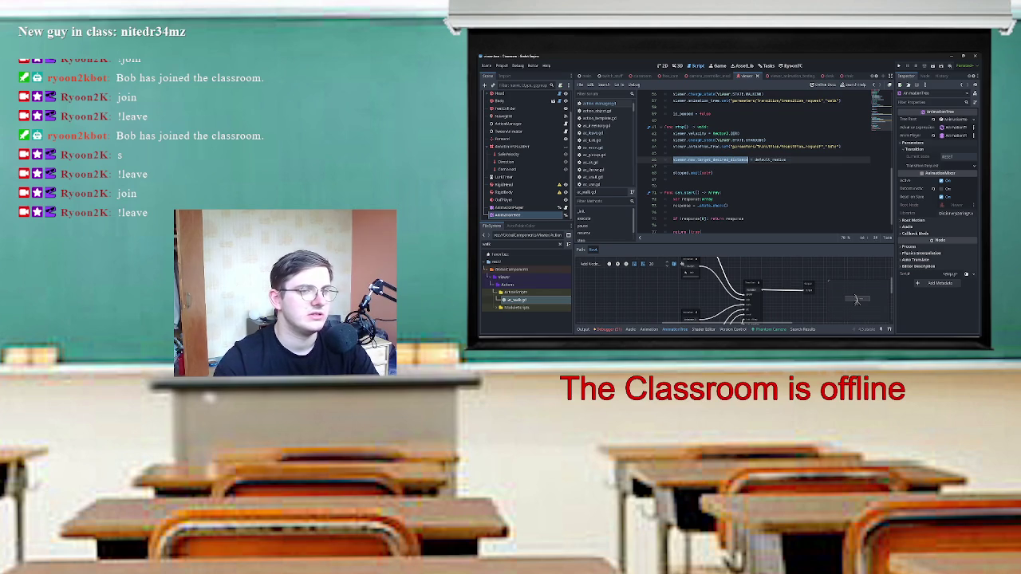
pyautogui.click(683, 172)
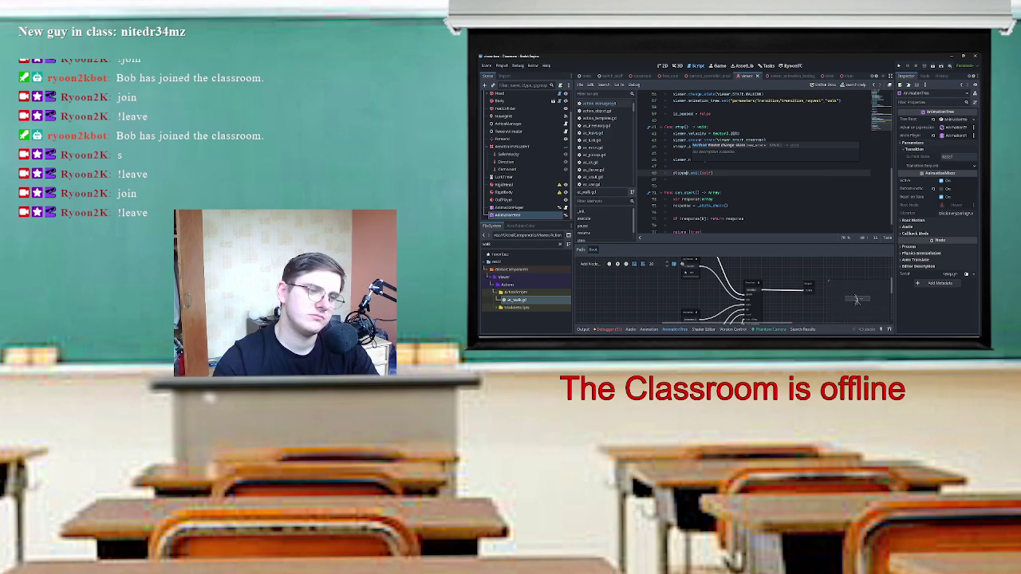
pyautogui.press('Up')
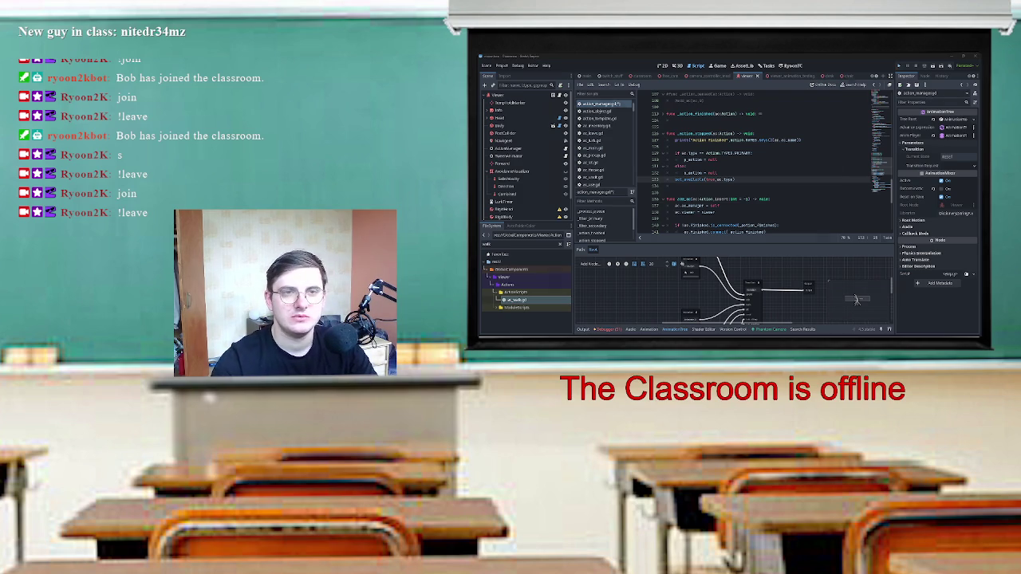
# Run the project, check Connections, start a Local Game in the classroom, then stop it.
pyautogui.press('F5')
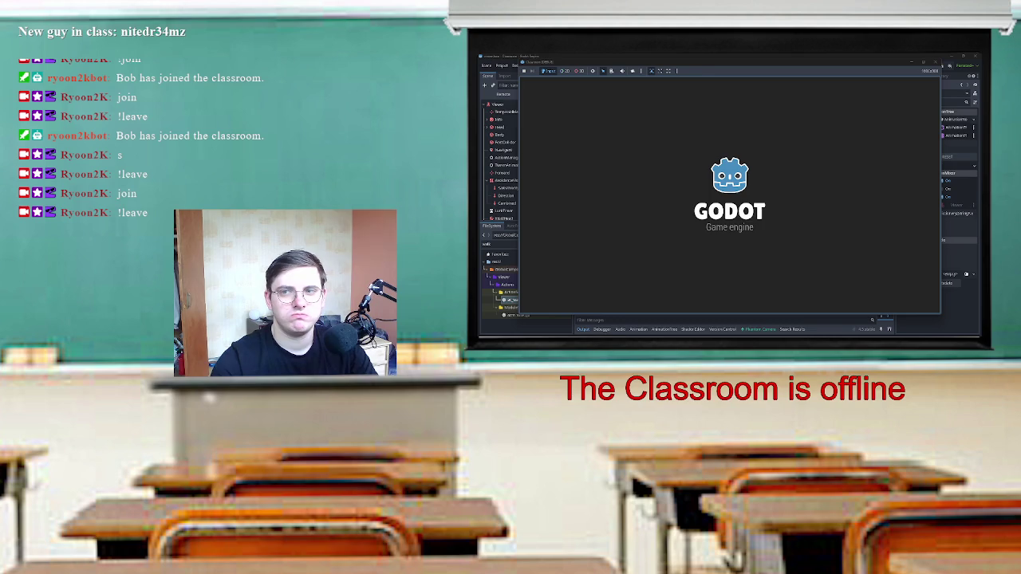
pyautogui.click(746, 195)
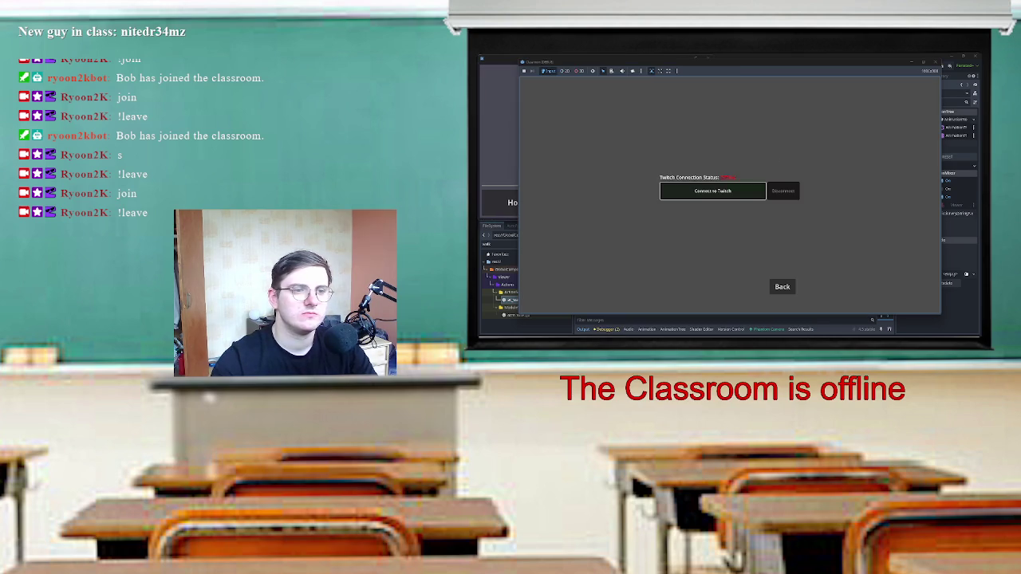
pyautogui.click(782, 286)
pyautogui.click(729, 170)
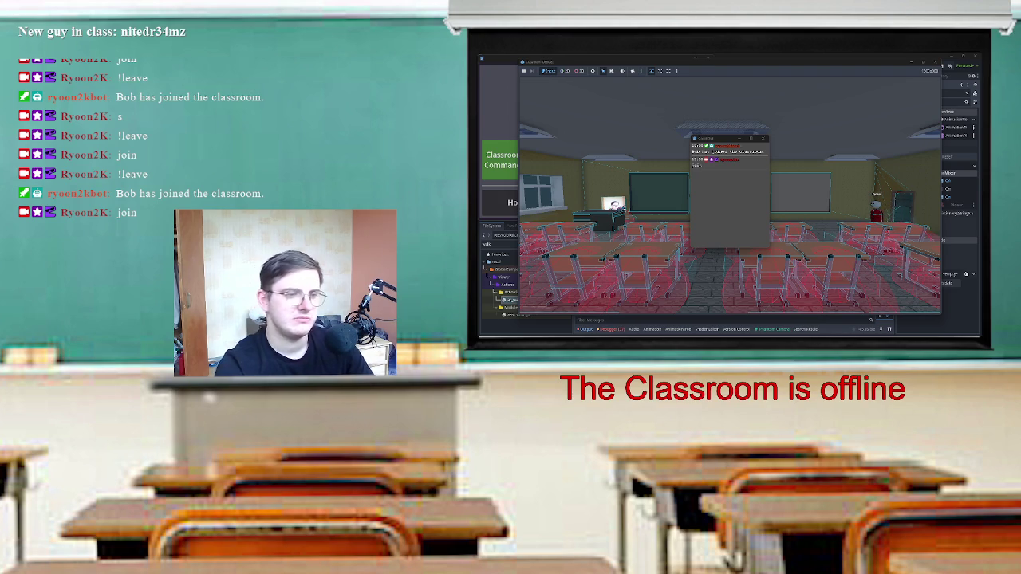
pyautogui.press('F8')
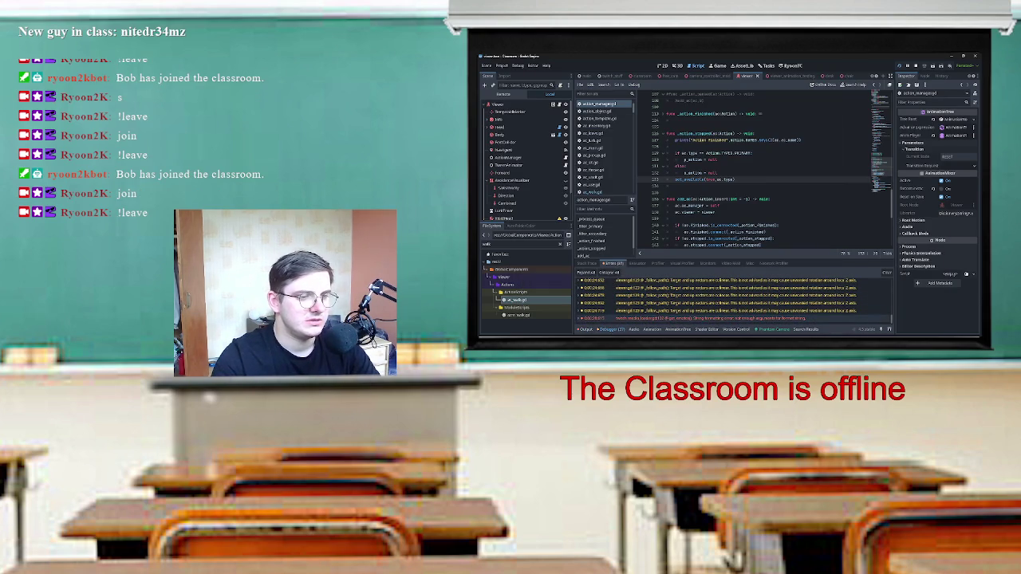
# Bring up the Output log to read the Action finished print messages.
pyautogui.press('F5')
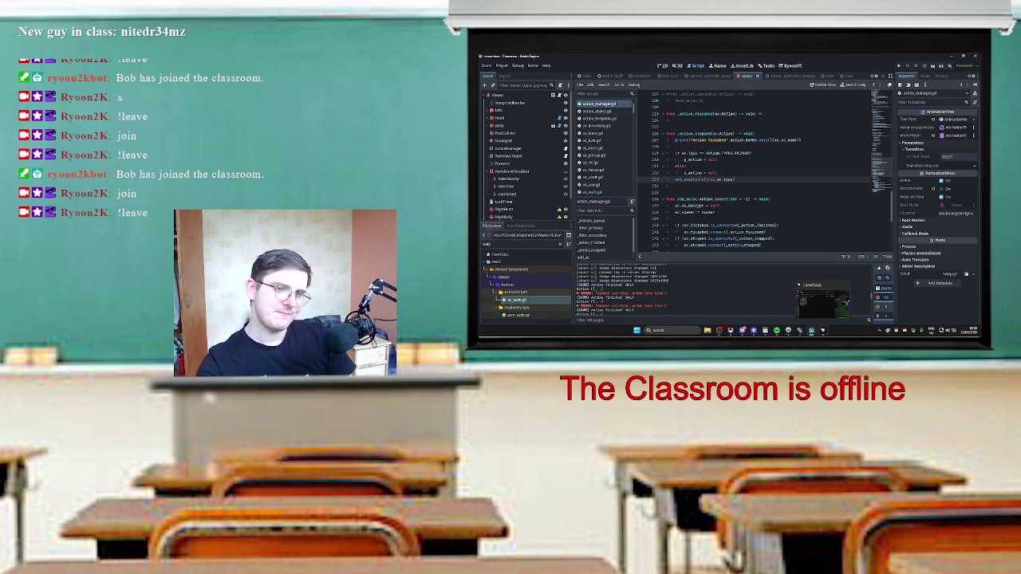
pyautogui.moveTo(800, 330)
pyautogui.moveTo(754, 330)
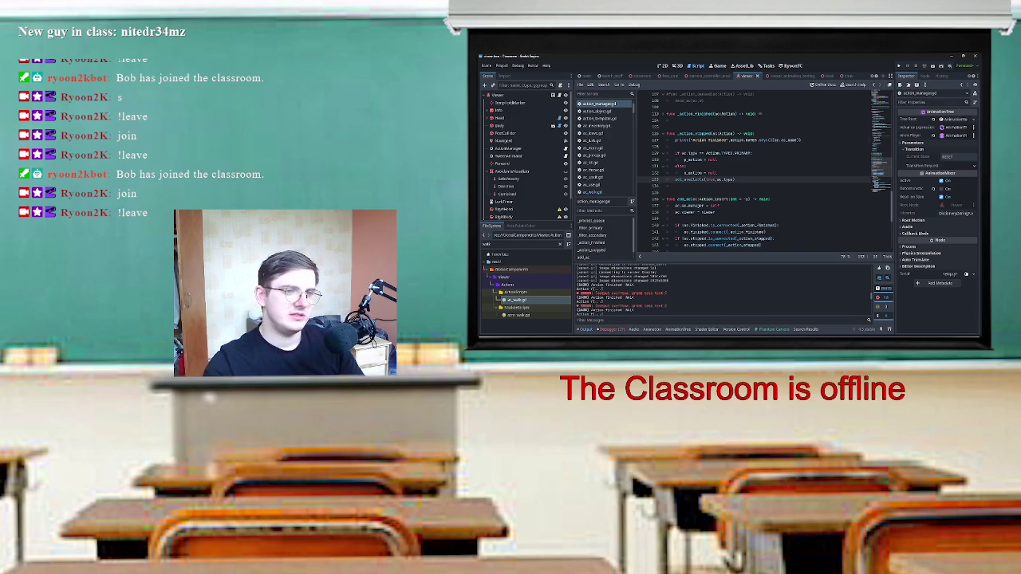
pyautogui.scroll(-4, 765, 171)
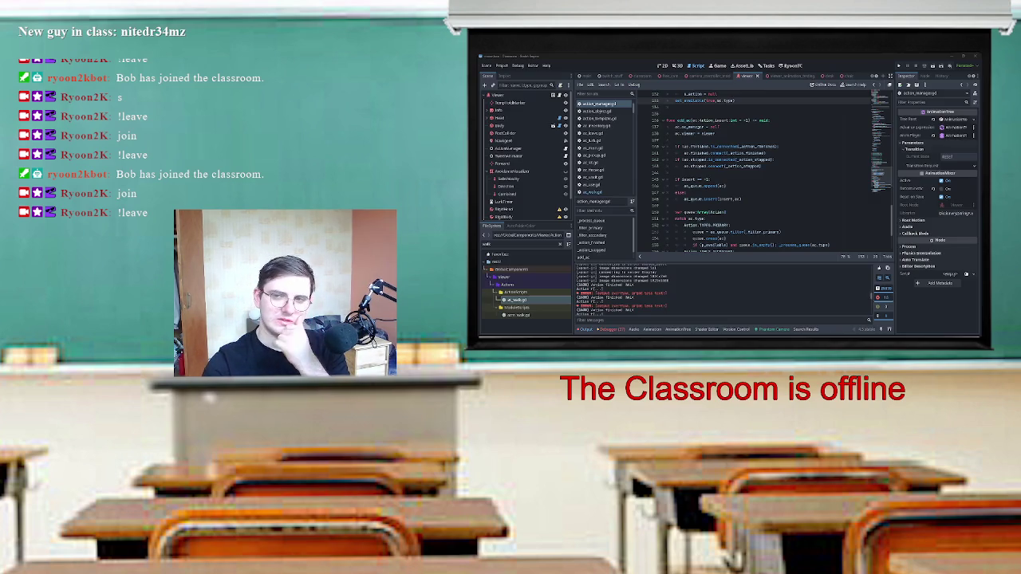
pyautogui.scroll(10, 766, 171)
pyautogui.scroll(-5, 753, 172)
pyautogui.scroll(-4, 754, 172)
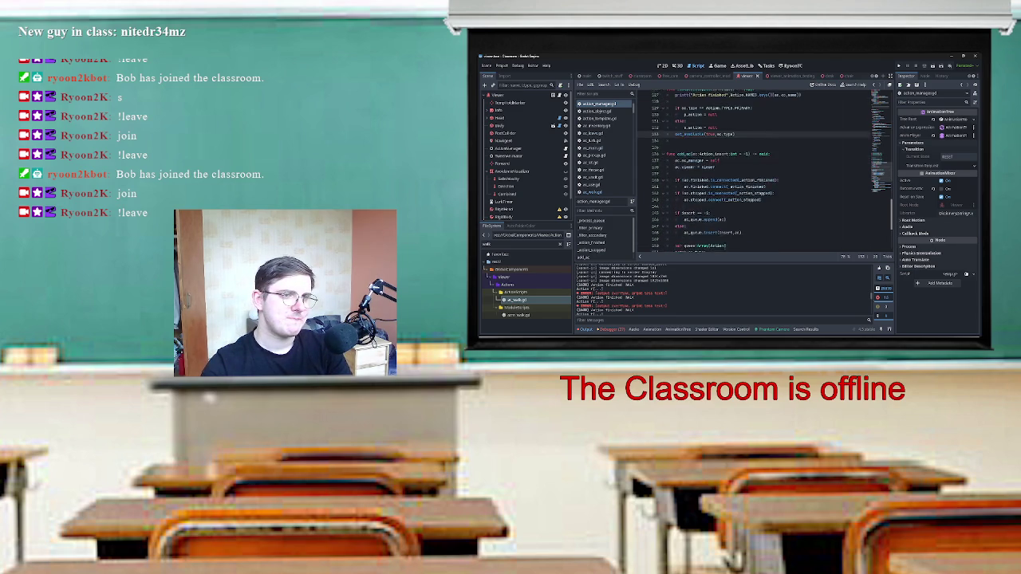
pyautogui.scroll(10, 766, 172)
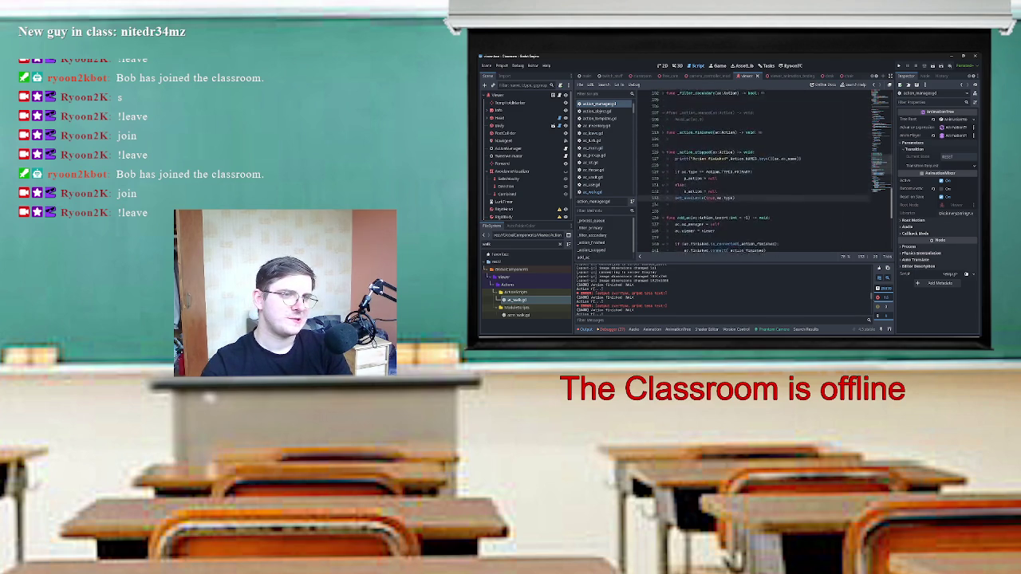
pyautogui.scroll(-9, 753, 171)
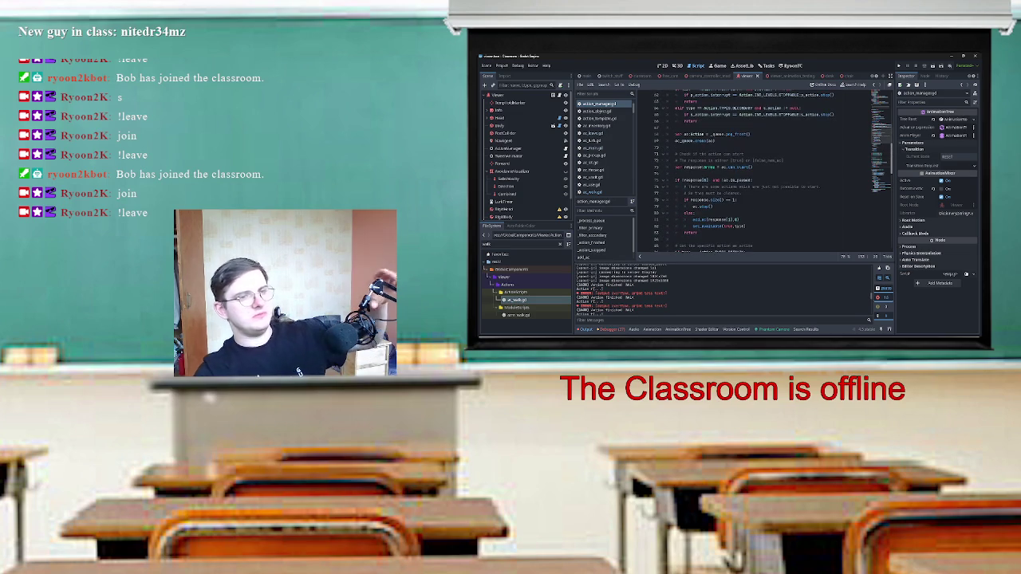
pyautogui.scroll(-20, 753, 172)
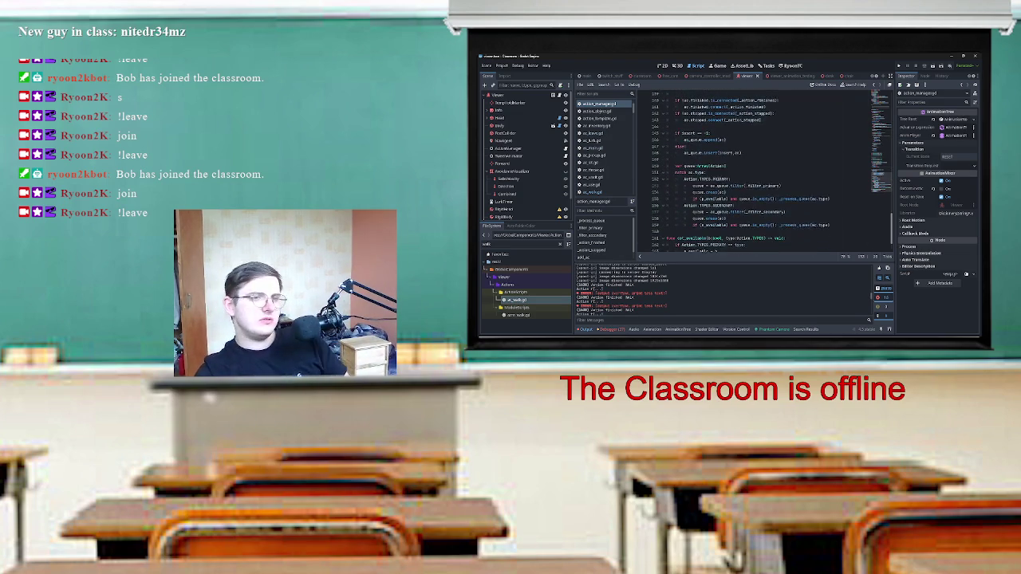
pyautogui.scroll(1, 754, 171)
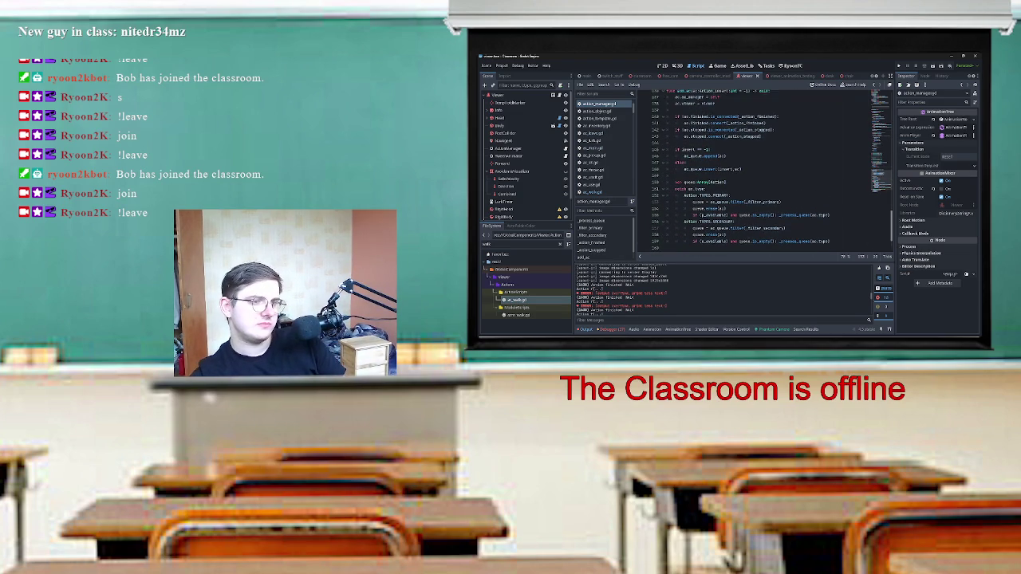
pyautogui.scroll(20, 754, 171)
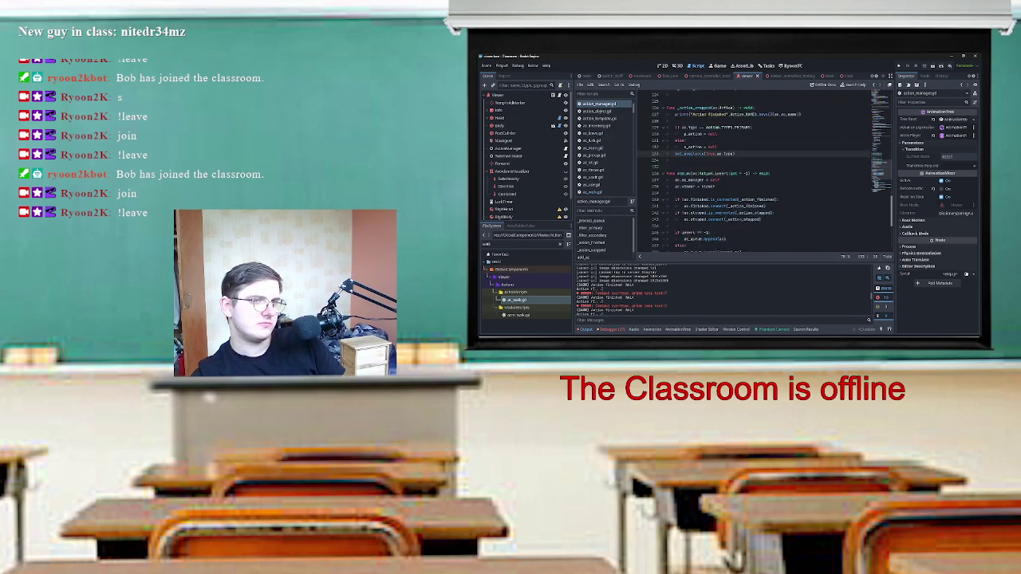
pyautogui.scroll(20, 753, 171)
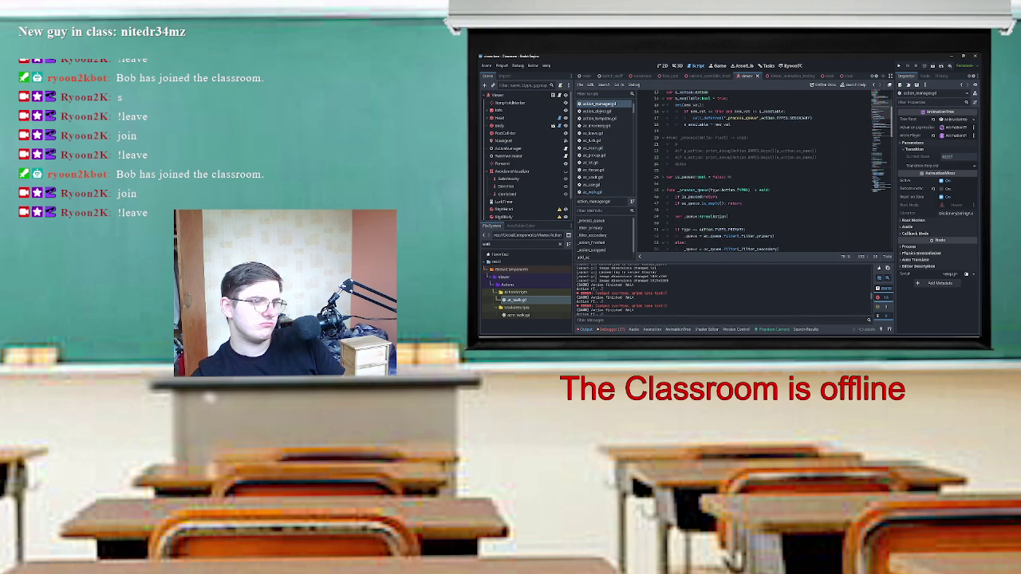
pyautogui.scroll(4, 754, 171)
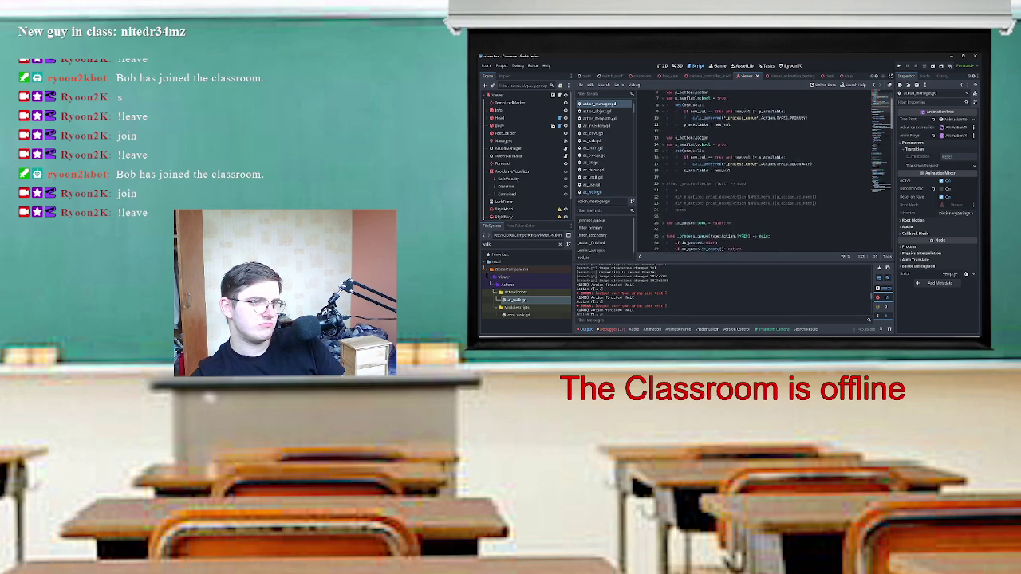
pyautogui.scroll(-7, 741, 168)
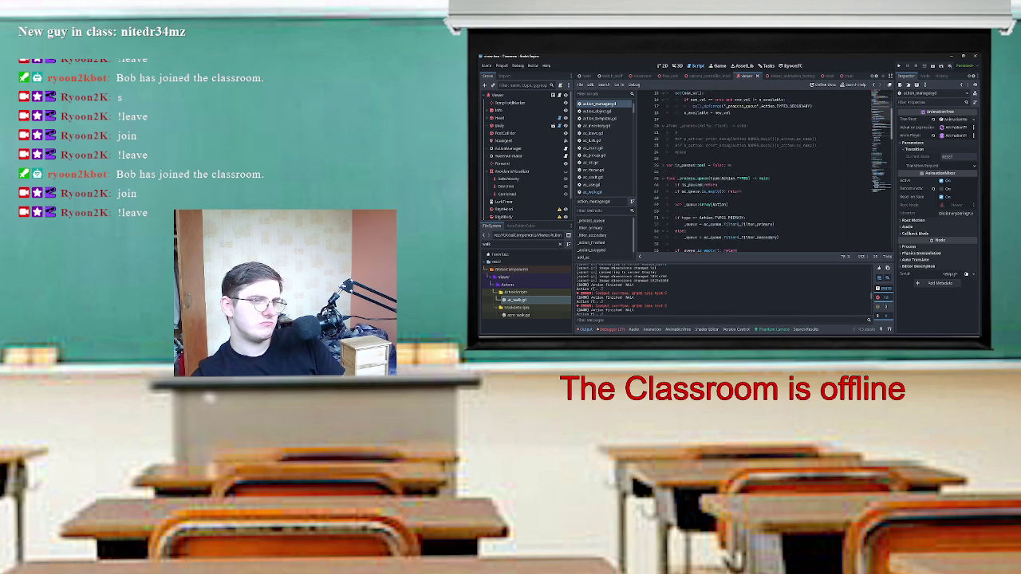
pyautogui.scroll(-1, 741, 169)
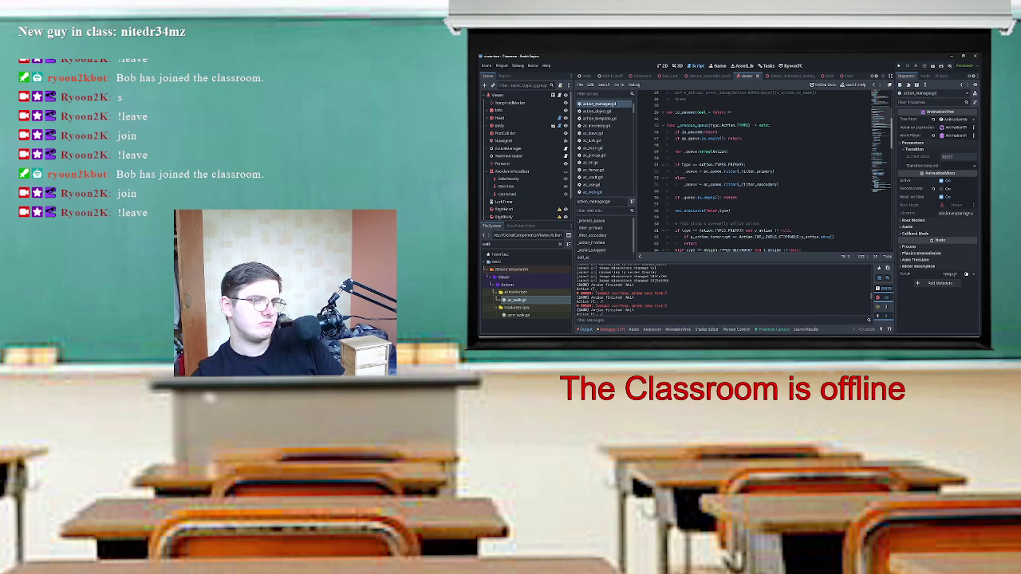
# Inspect the _evaluate(false, type) call and the primary-action stop line in _process_queue.
pyautogui.moveTo(674, 210); pyautogui.dragTo(731, 211)
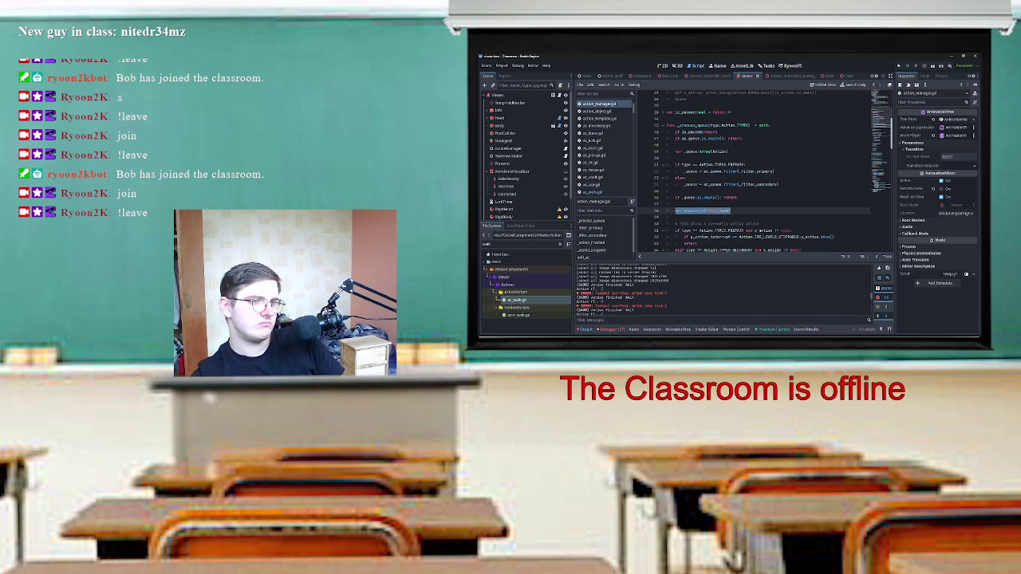
pyautogui.scroll(-3, 766, 175)
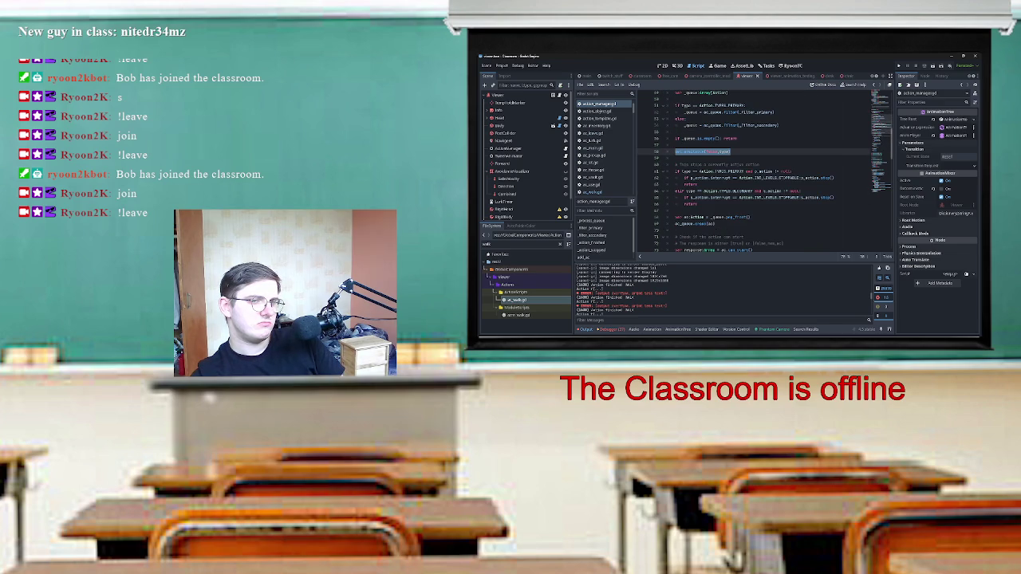
pyautogui.moveTo(684, 178); pyautogui.dragTo(835, 178)
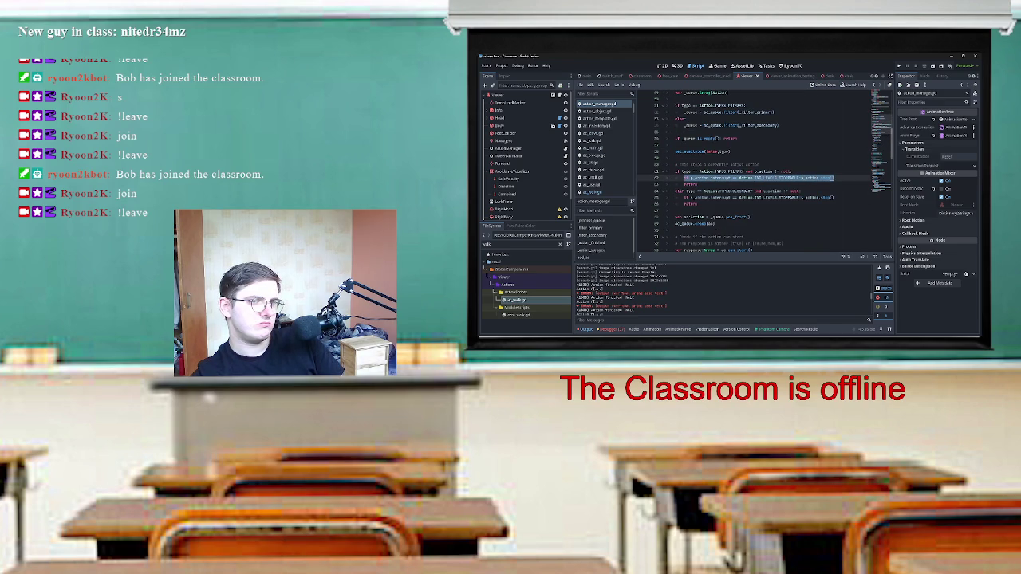
pyautogui.click(833, 178)
# Change the elif condition to Action.TYPES.SECONDARY and s_action != null.
pyautogui.scroll(12, 766, 172)
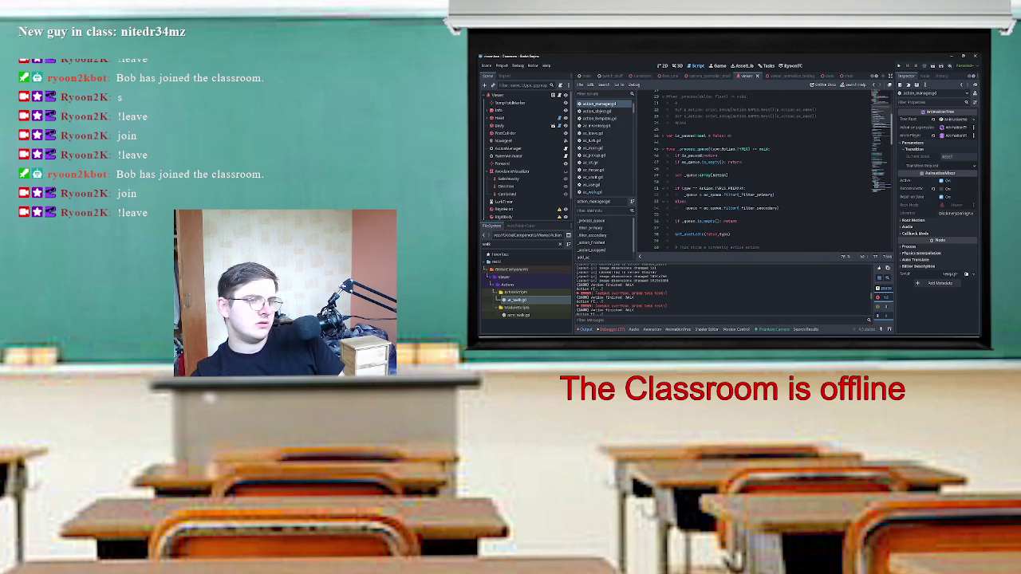
pyautogui.scroll(-10, 765, 172)
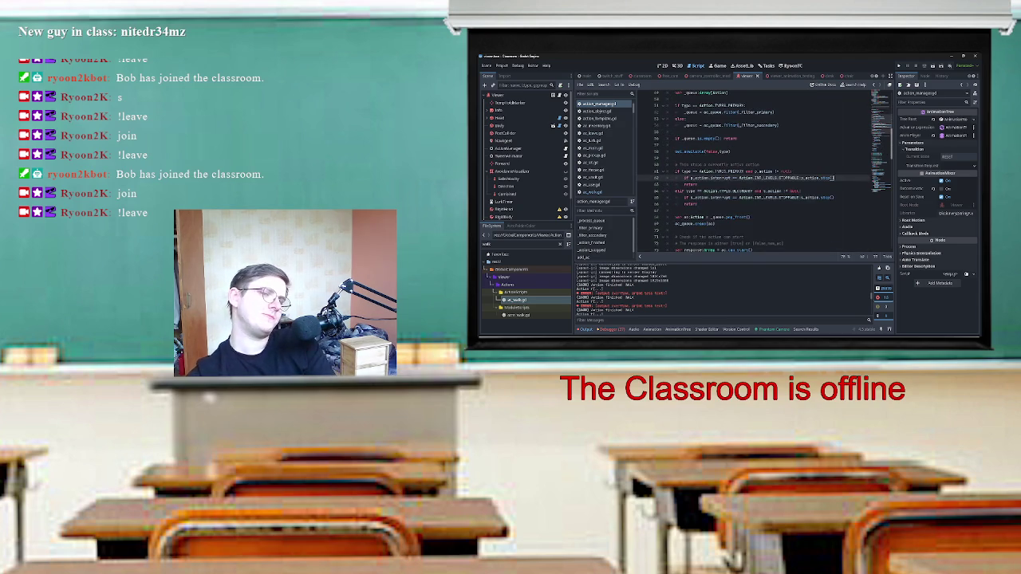
pyautogui.scroll(1, 764, 171)
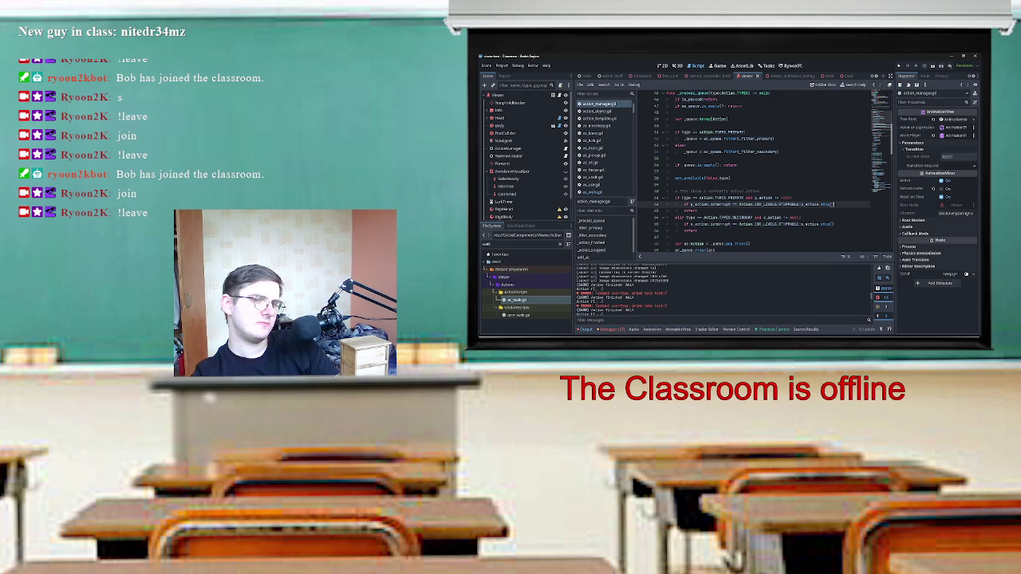
pyautogui.scroll(1, 765, 172)
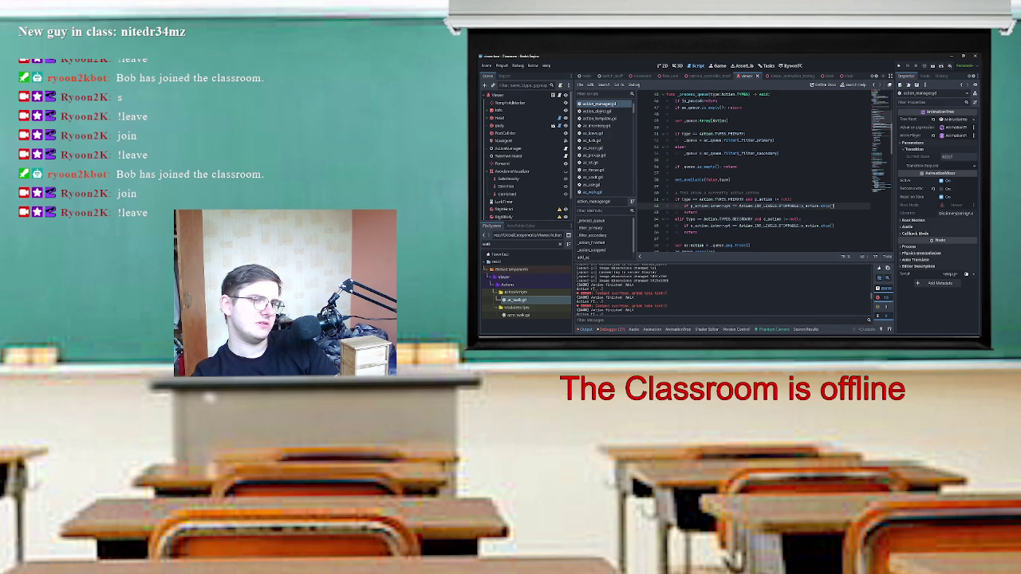
pyautogui.write('Action.TYPES.SECONDARY and s_action != null:')
pyautogui.moveTo(682, 199); pyautogui.dragTo(789, 199)
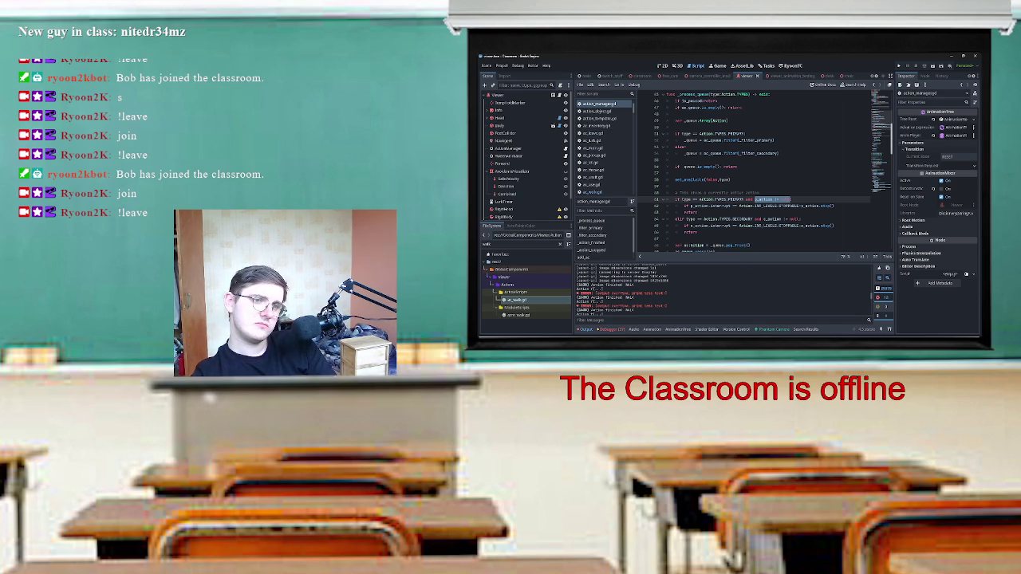
pyautogui.scroll(-3, 765, 173)
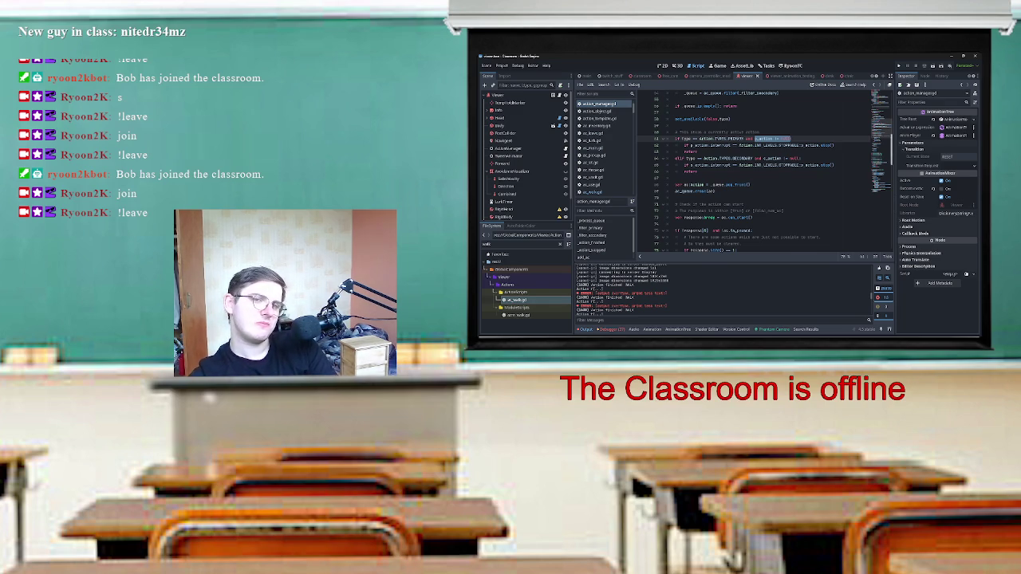
pyautogui.scroll(-1, 754, 160)
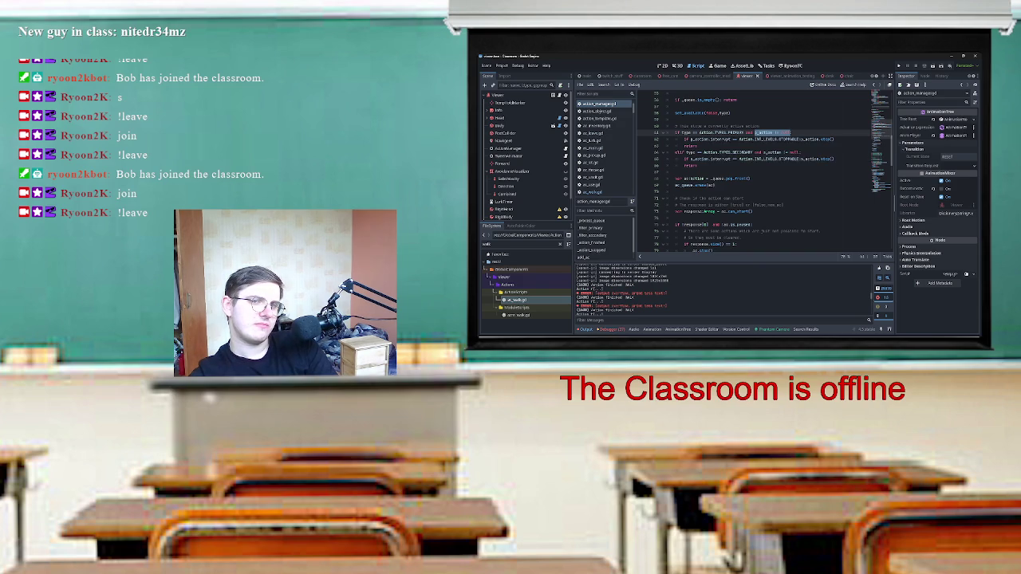
pyautogui.scroll(-15, 764, 172)
pyautogui.scroll(4, 764, 171)
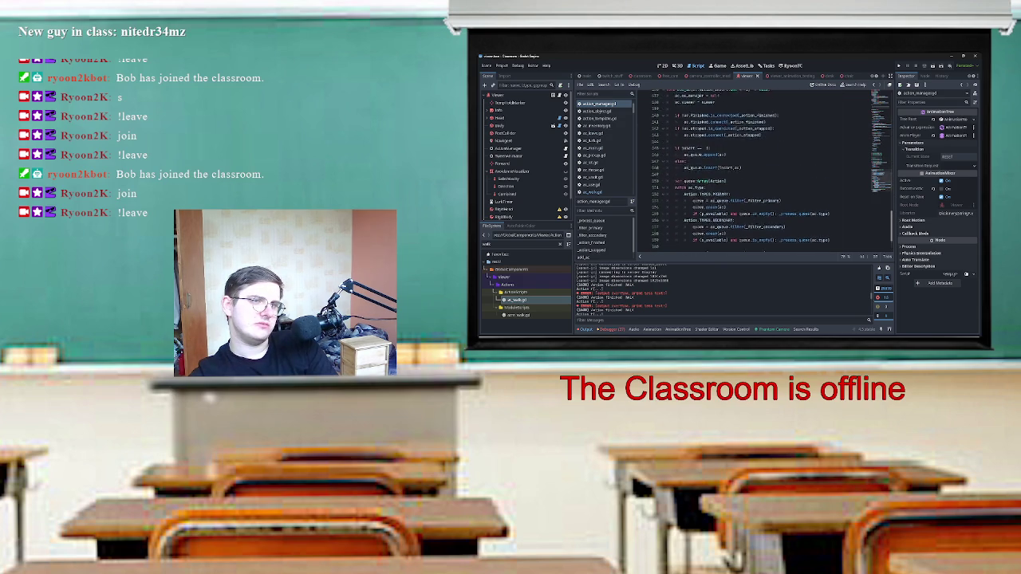
pyautogui.scroll(2, 765, 172)
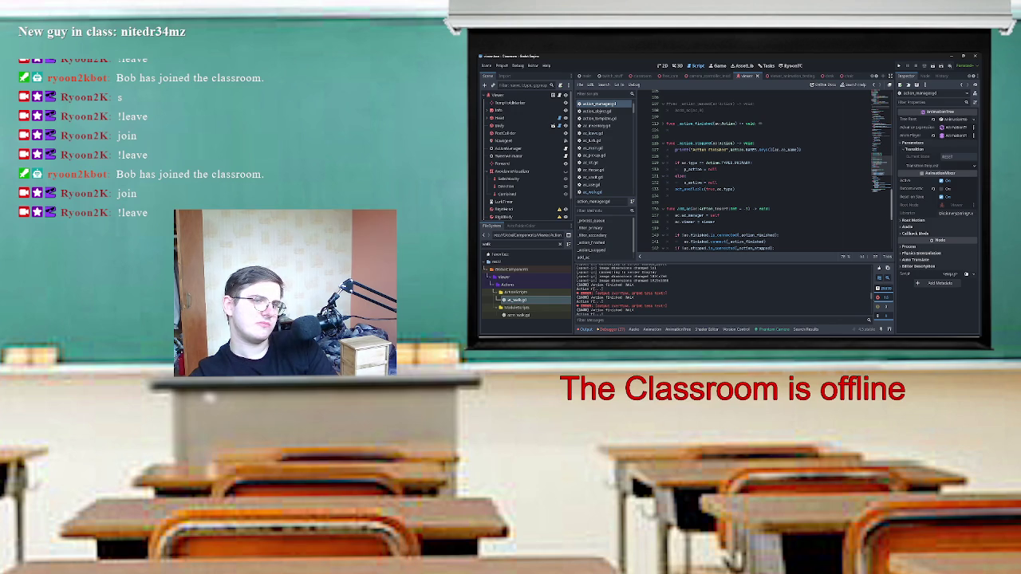
pyautogui.click(683, 169)
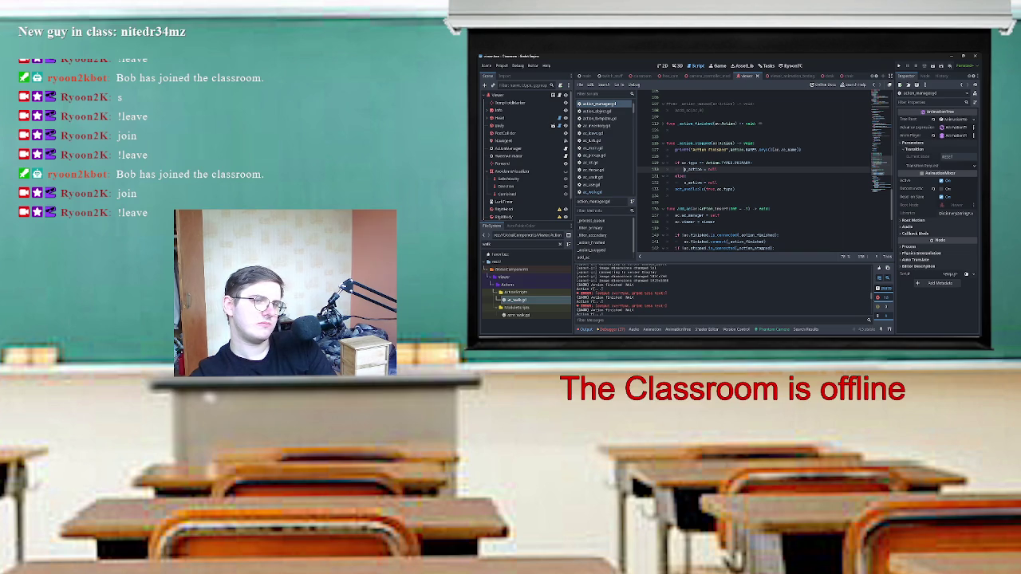
pyautogui.click(675, 189)
pyautogui.press('Return')
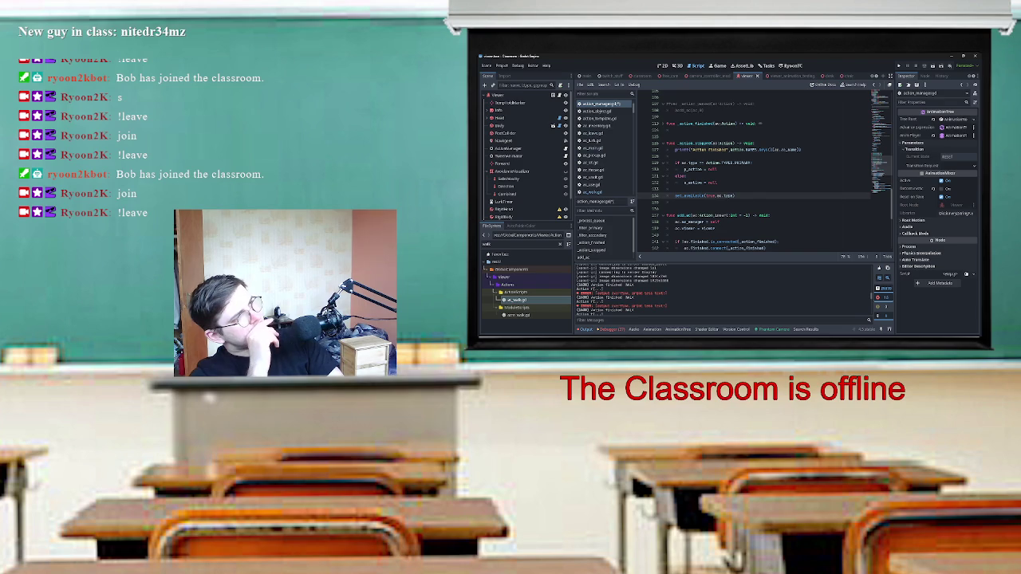
pyautogui.scroll(15, 766, 171)
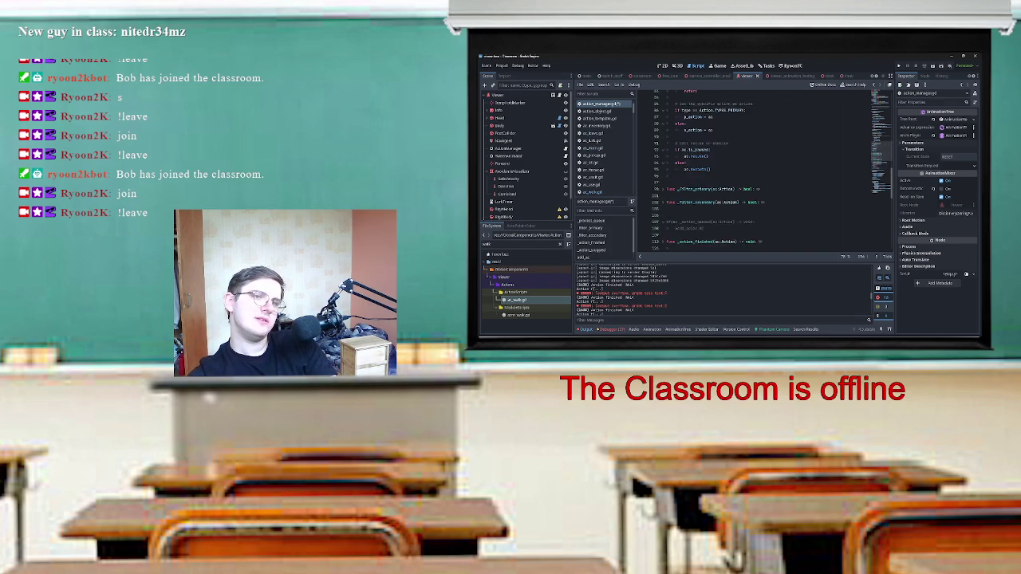
pyautogui.scroll(3, 784, 172)
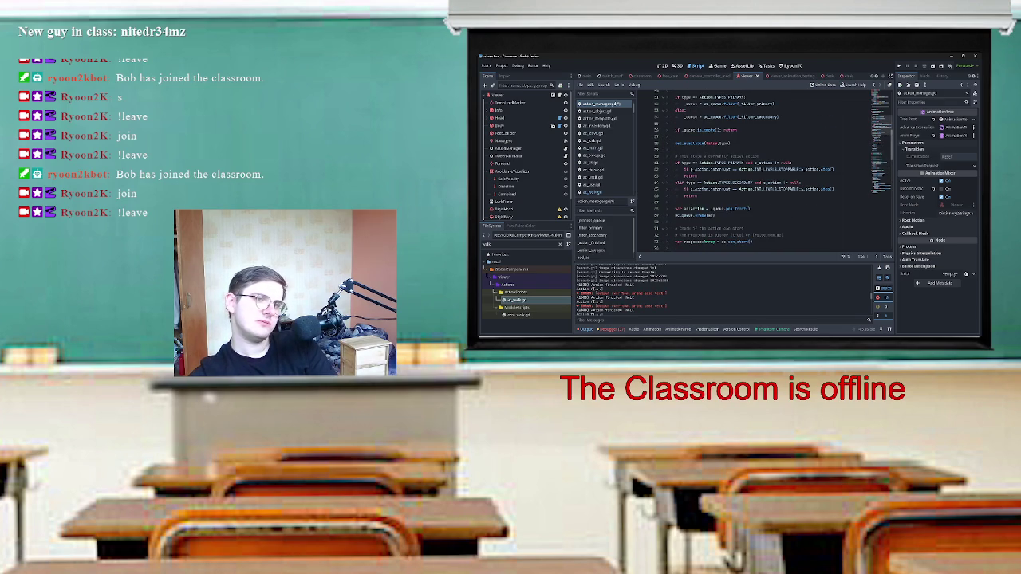
pyautogui.click(684, 163)
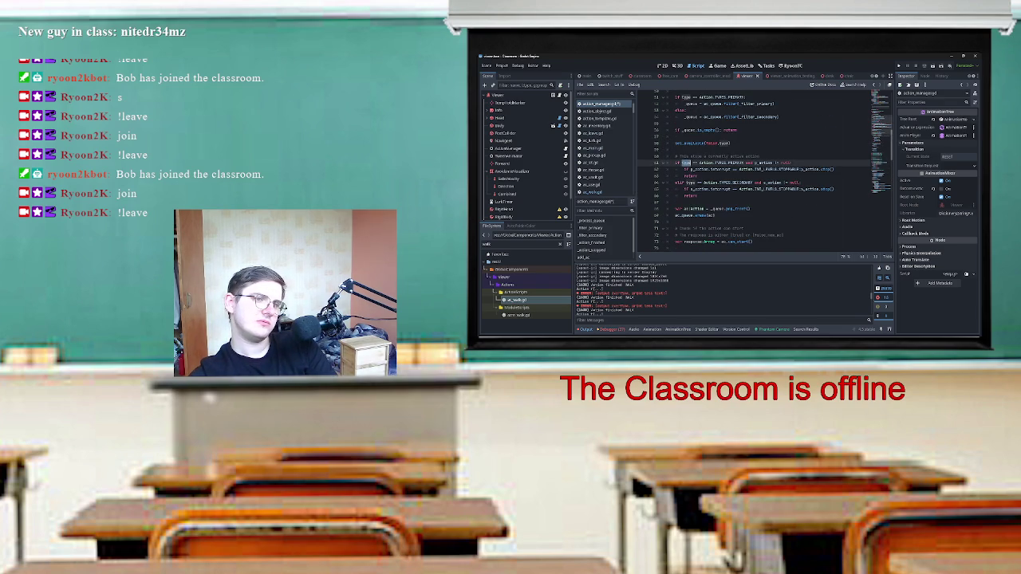
pyautogui.scroll(4, 766, 172)
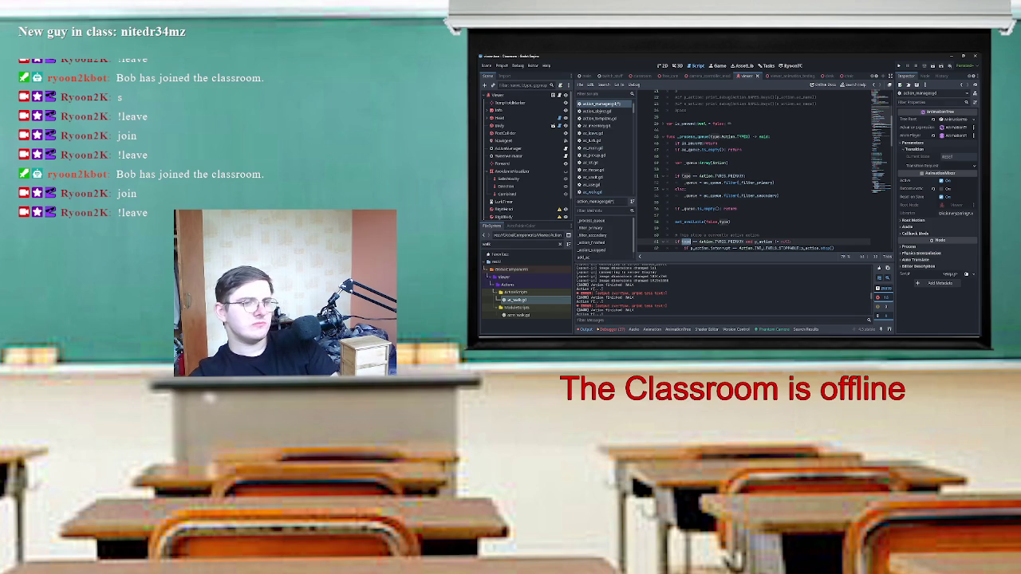
pyautogui.scroll(-4, 753, 171)
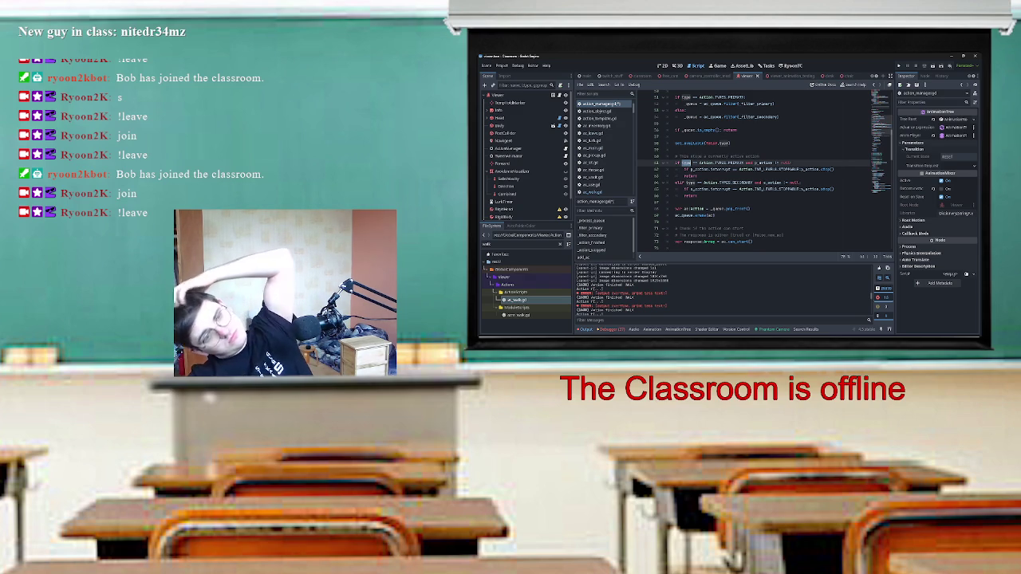
pyautogui.scroll(-1, 765, 169)
pyautogui.scroll(2, 765, 170)
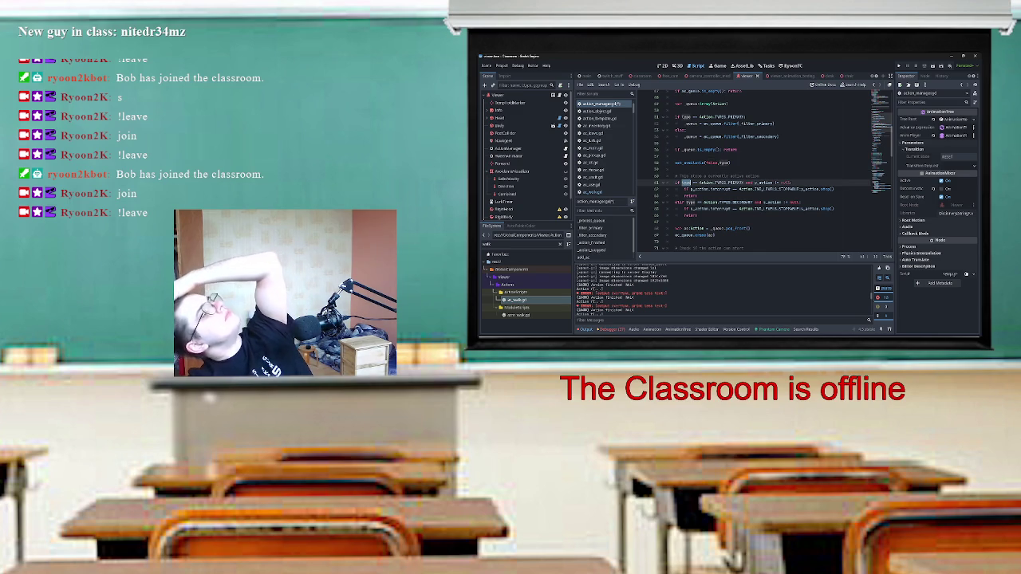
pyautogui.scroll(4, 765, 170)
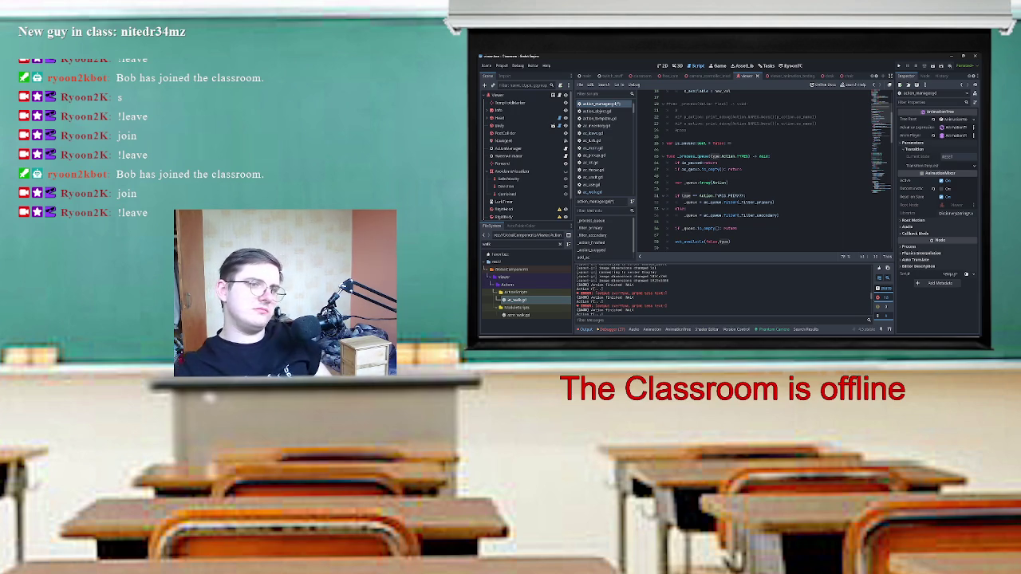
pyautogui.scroll(-5, 765, 170)
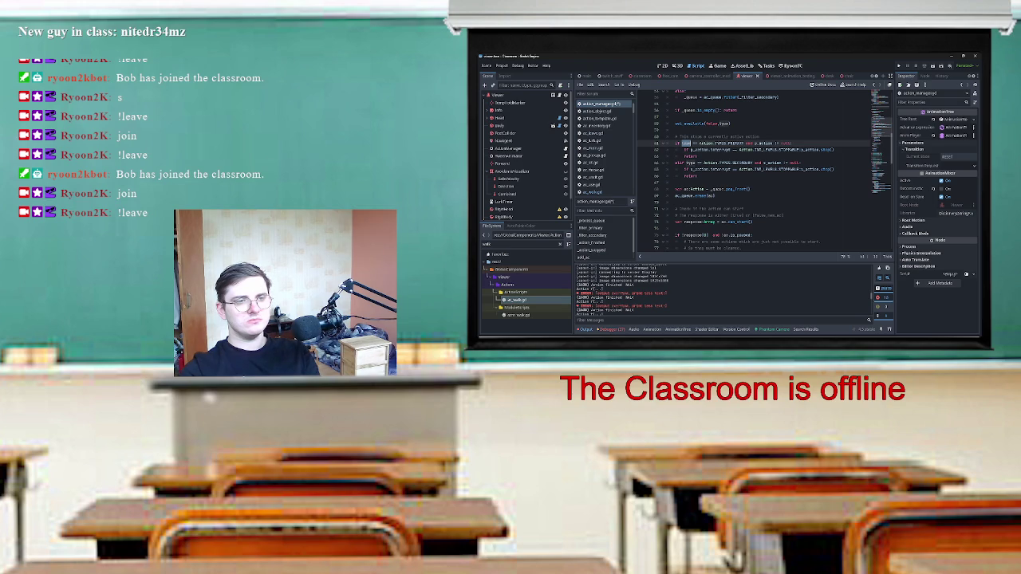
pyautogui.scroll(-3, 766, 170)
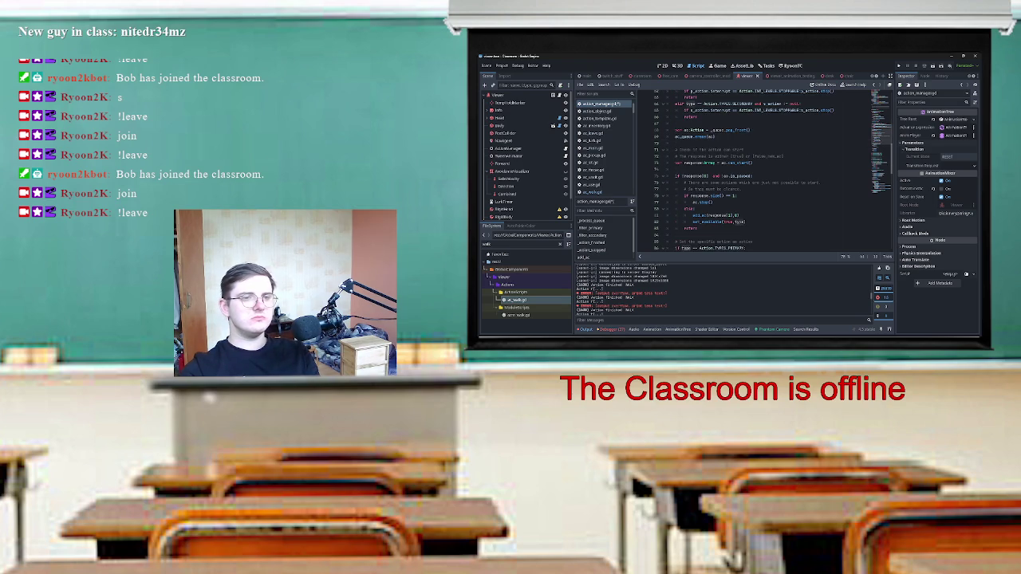
pyautogui.scroll(2, 766, 171)
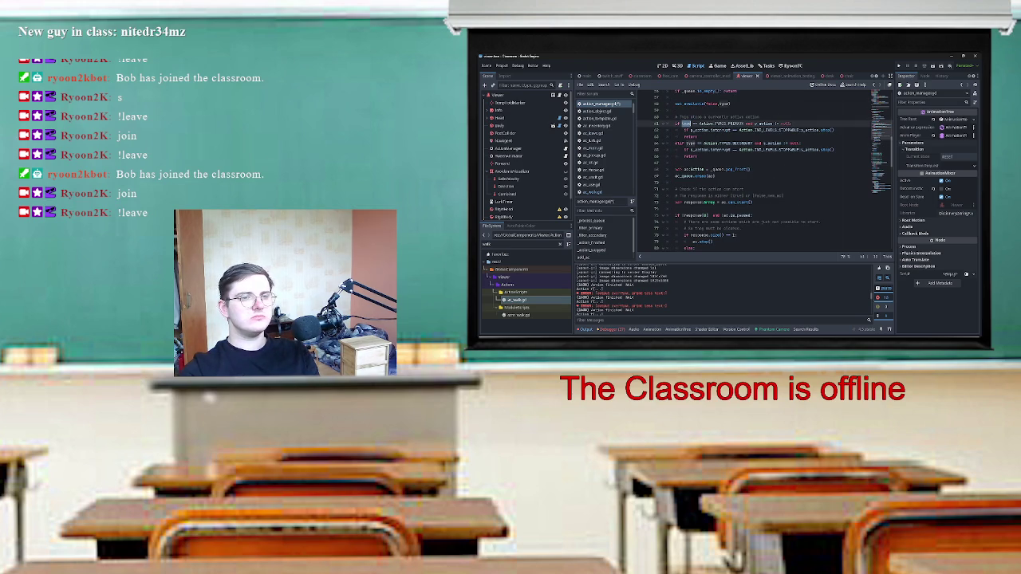
pyautogui.scroll(-2, 766, 171)
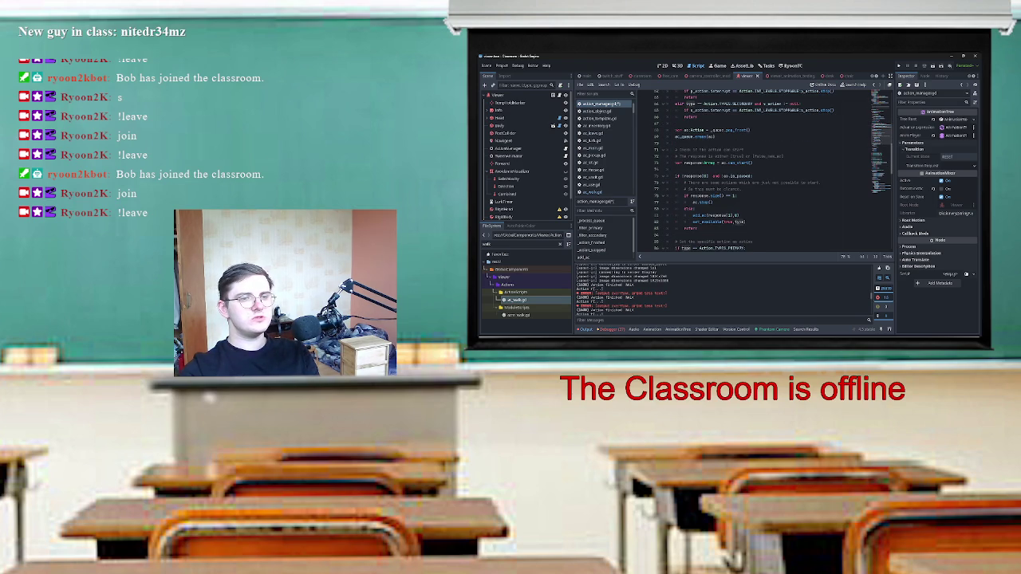
pyautogui.scroll(3, 766, 170)
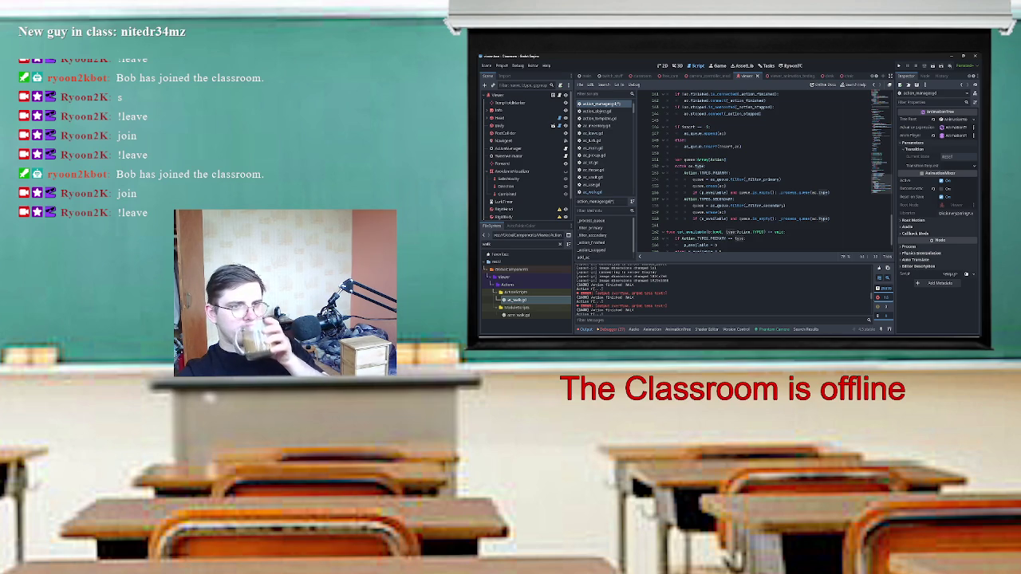
# Add a print(p_action) line right after p_action = null in _action_stopped.
pyautogui.scroll(4, 774, 171)
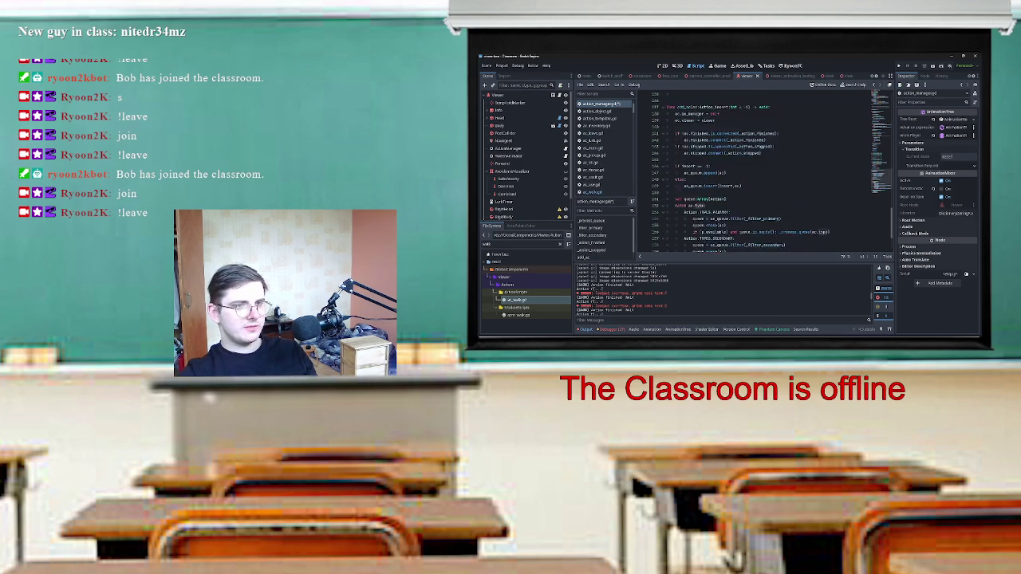
pyautogui.scroll(5, 774, 172)
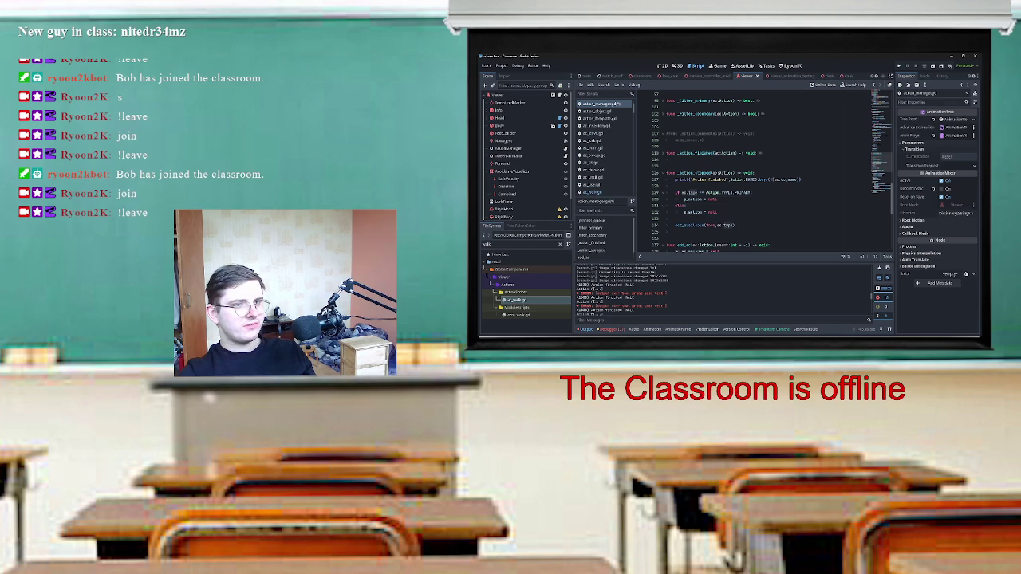
pyautogui.scroll(15, 774, 171)
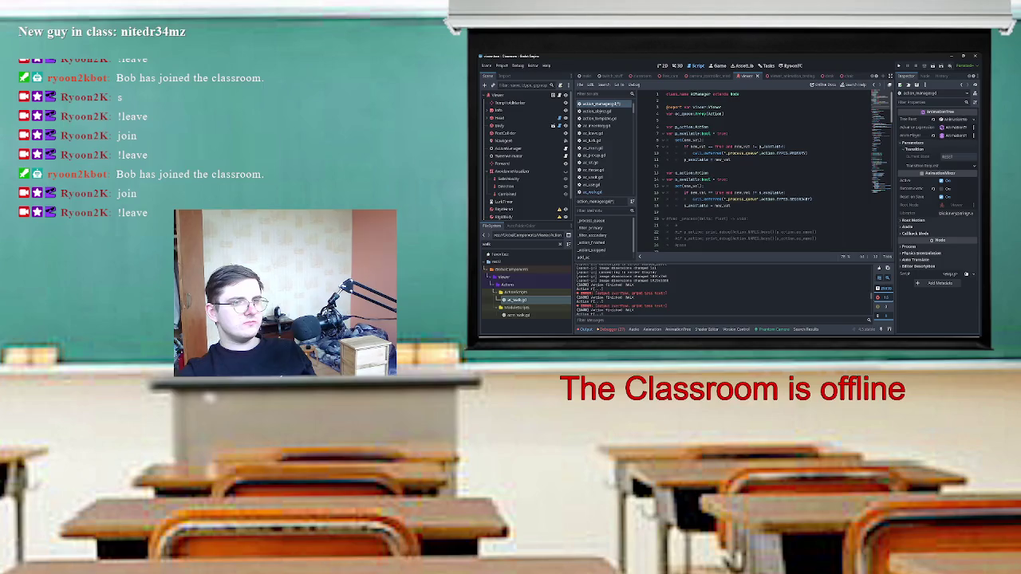
pyautogui.scroll(-20, 774, 171)
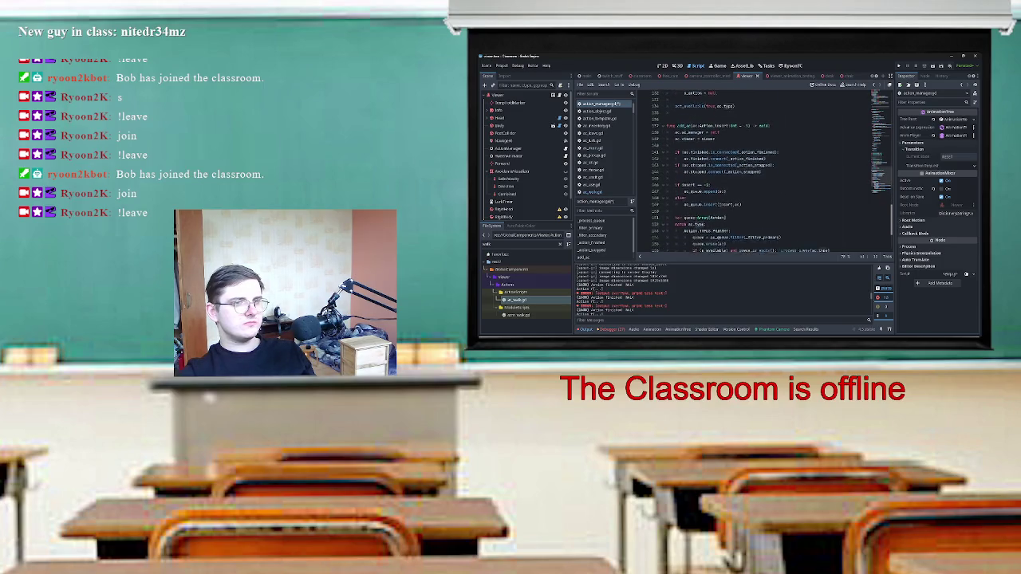
pyautogui.scroll(4, 774, 171)
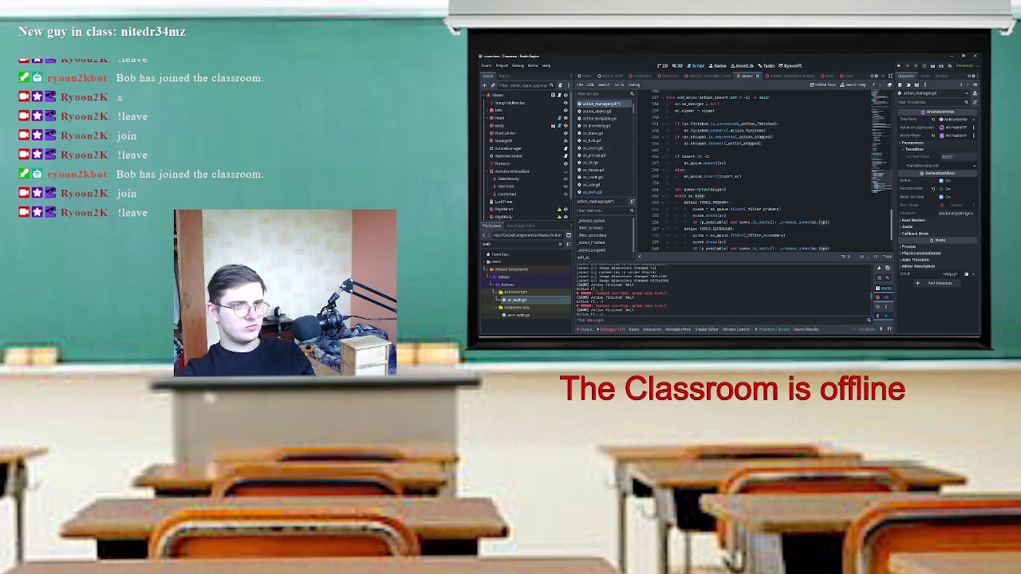
pyautogui.scroll(5, 773, 172)
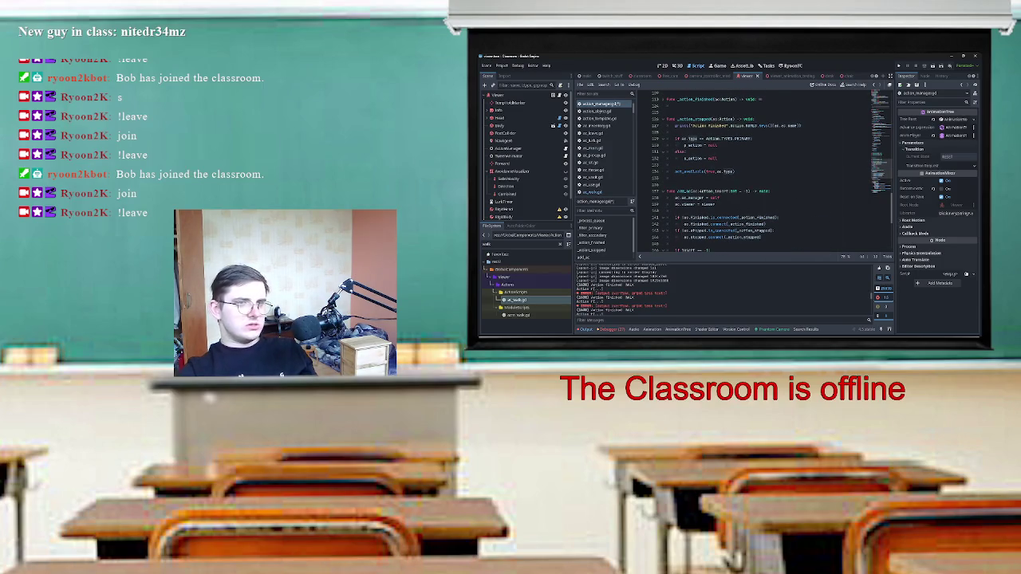
pyautogui.press('Return')
pyautogui.write('print(')
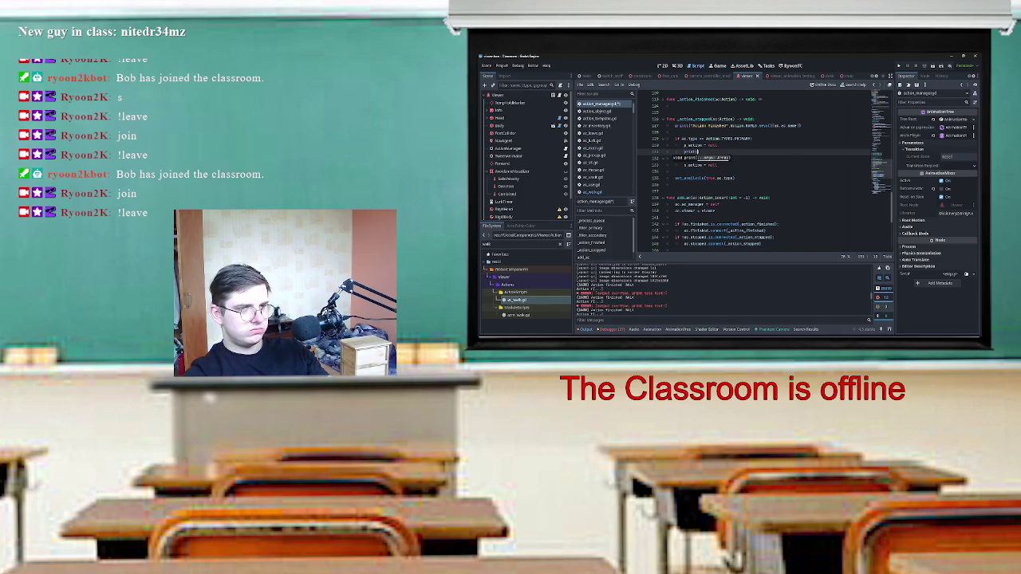
pyautogui.write('p_act')
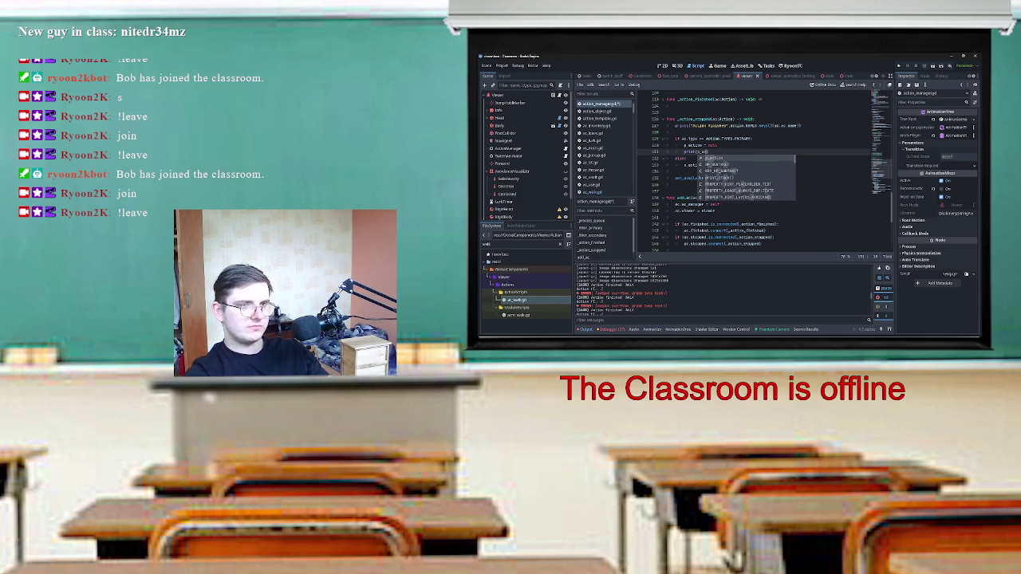
pyautogui.press('Return')
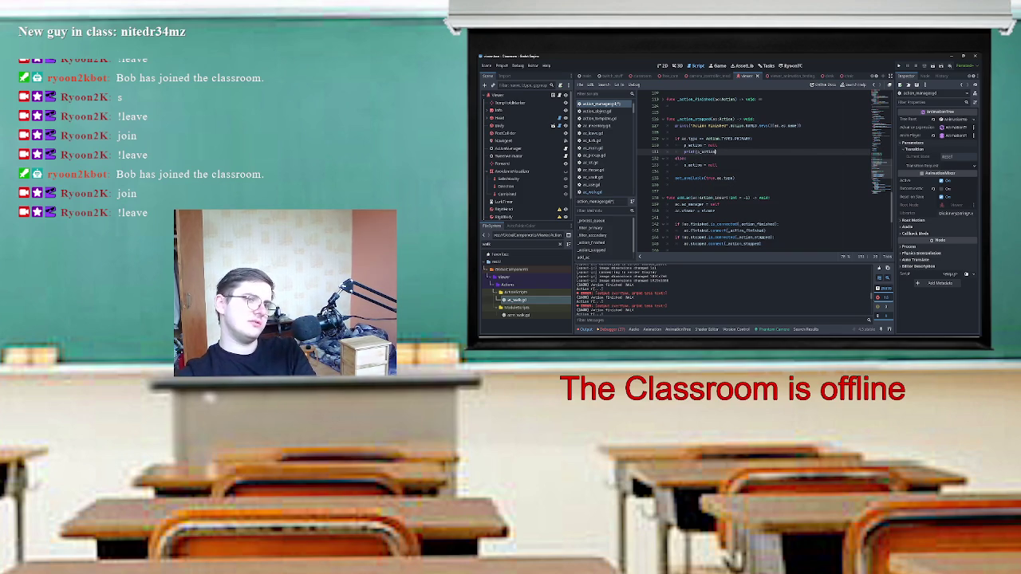
pyautogui.doubleClick(700, 152)
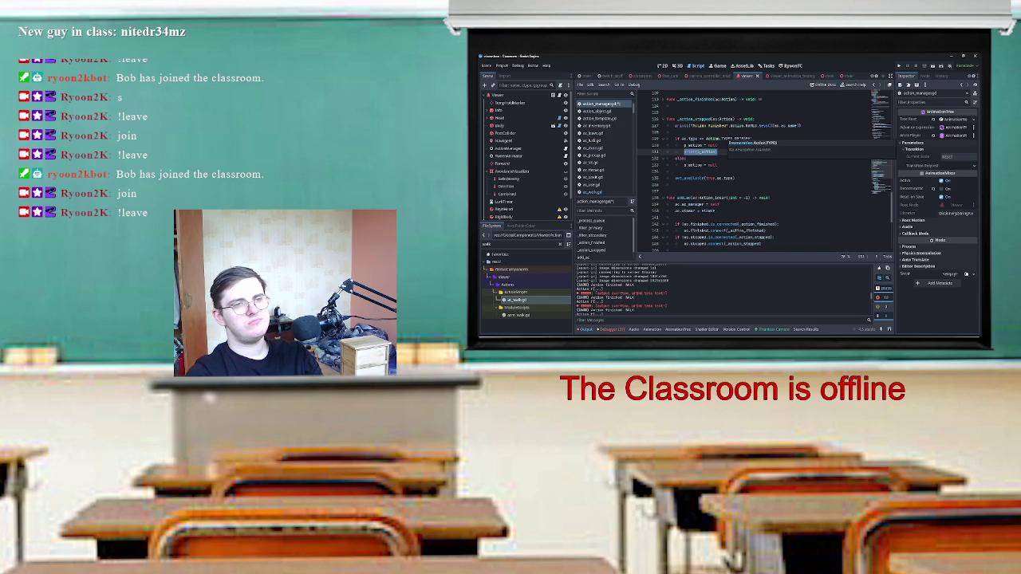
# Insert a print labelled "_process_queue" outputting p_action in _process_queue, then select that line.
pyautogui.press('Return')
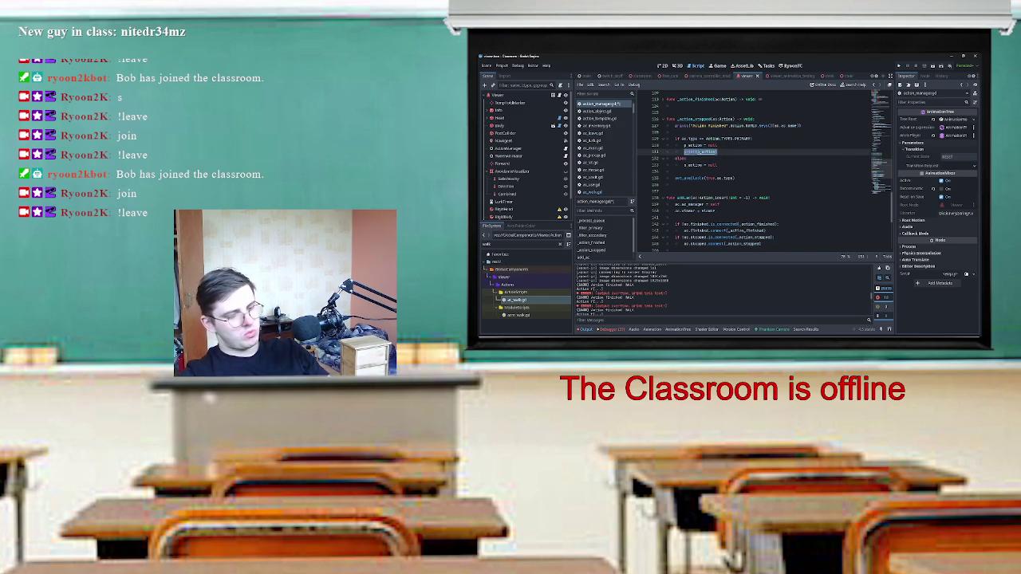
pyautogui.scroll(20, 766, 172)
pyautogui.scroll(15, 765, 171)
pyautogui.scroll(2, 766, 171)
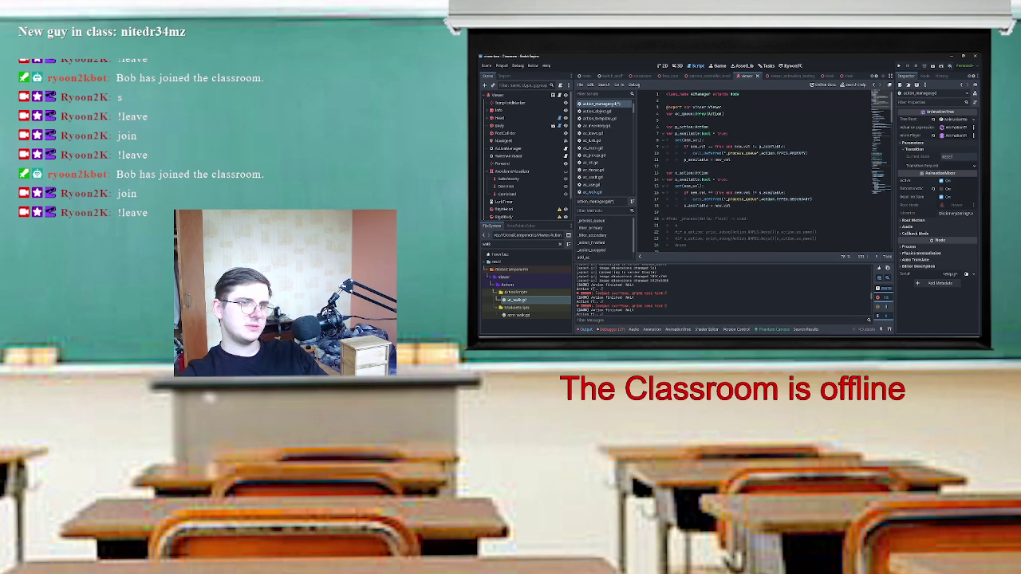
pyautogui.scroll(-8, 765, 172)
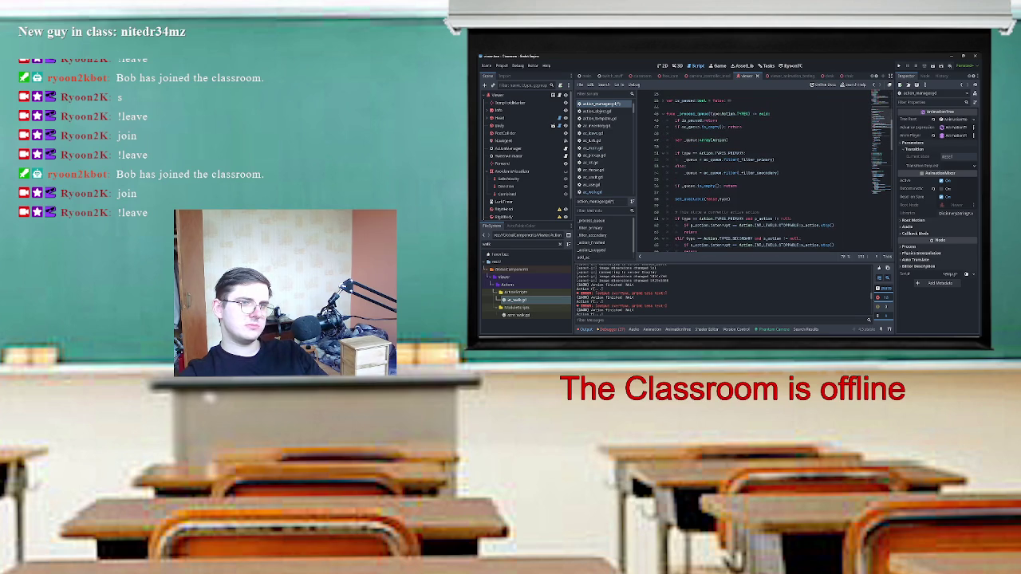
pyautogui.scroll(-1, 717, 160)
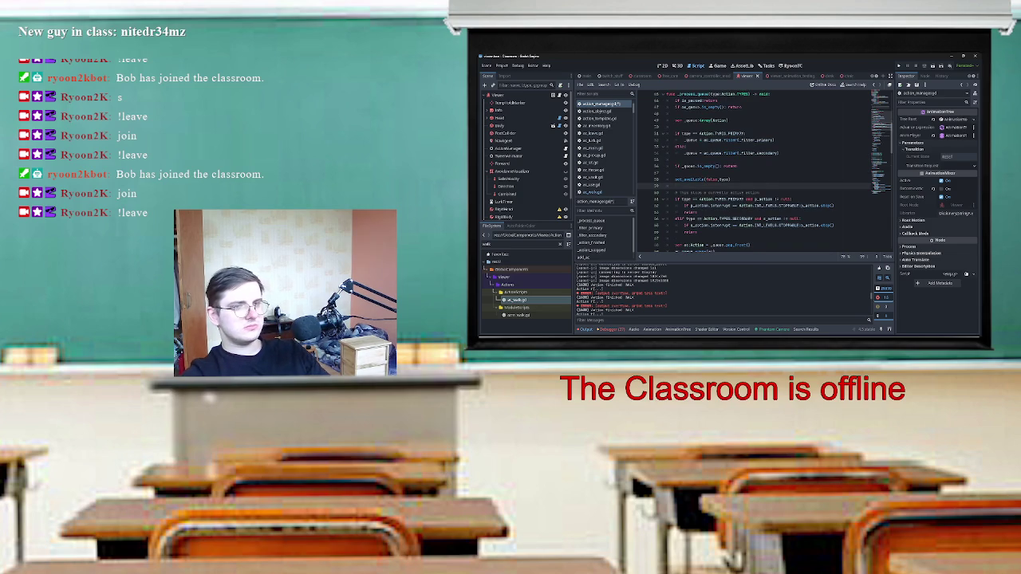
pyautogui.press('Return')
pyautogui.write('print(p_action)')
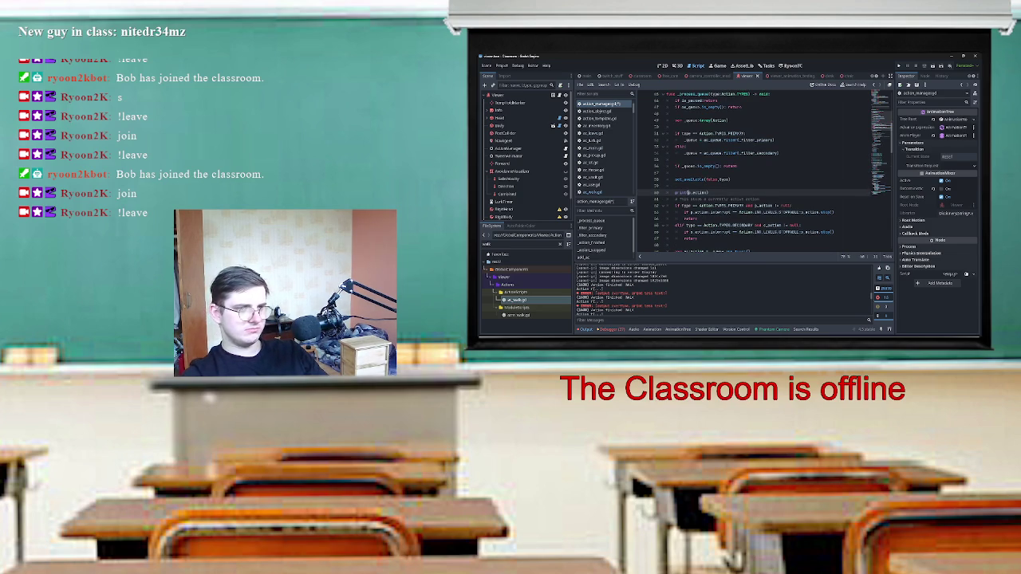
pyautogui.write('s')
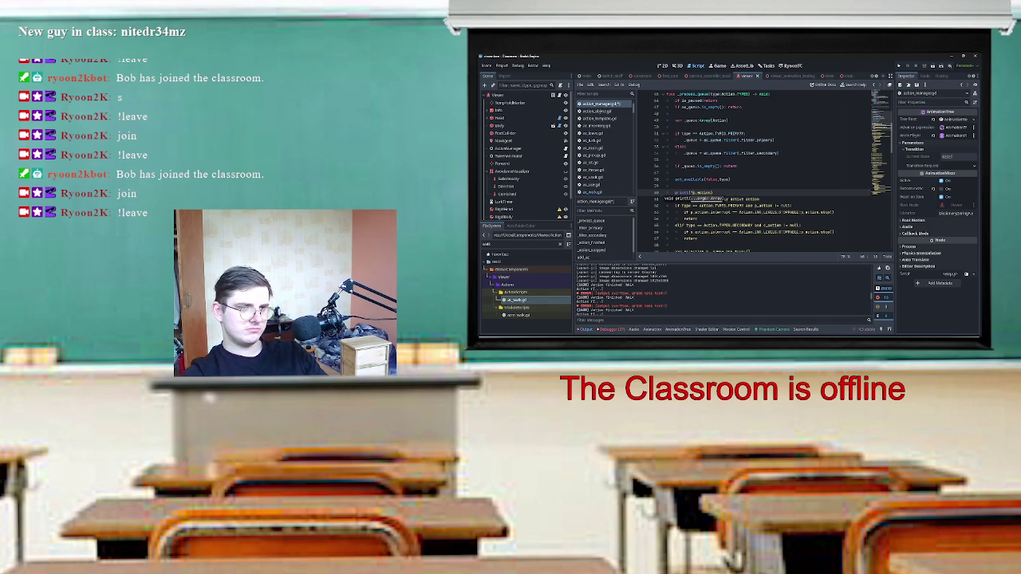
pyautogui.write('", ')
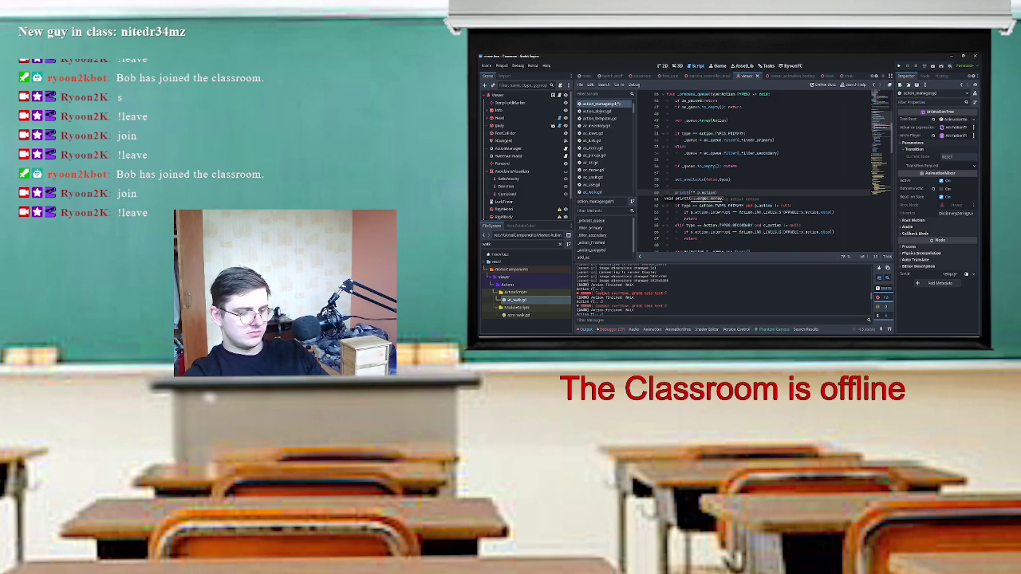
pyautogui.write('action')
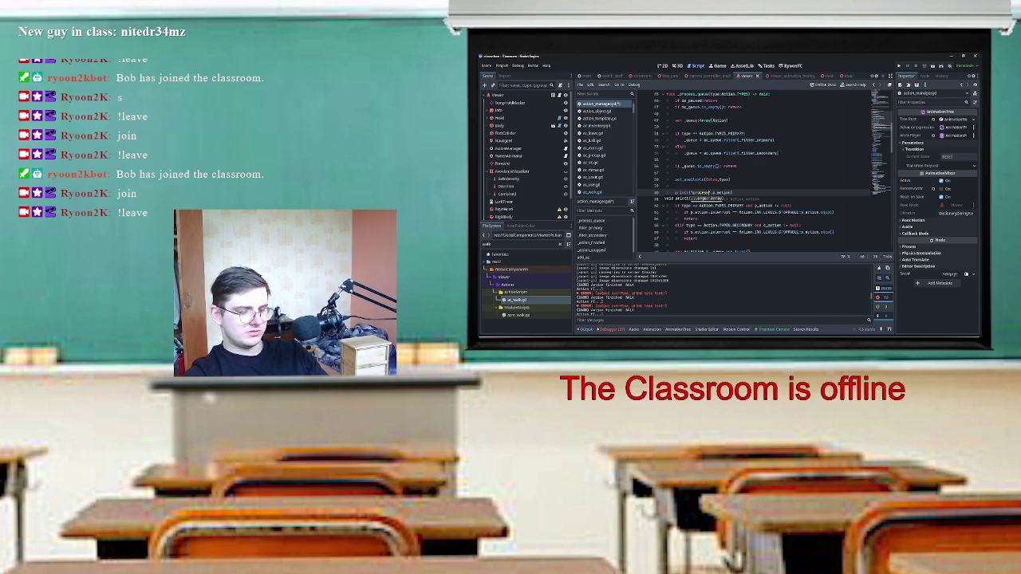
pyautogui.write('queue",')
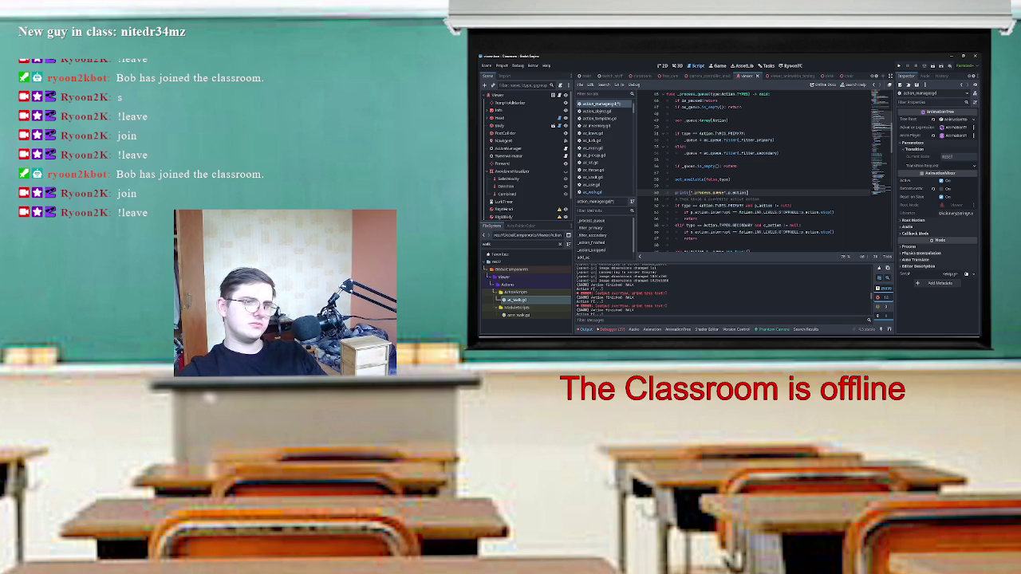
pyautogui.hotkey('shift', 'Home')
pyautogui.scroll(-10, 764, 173)
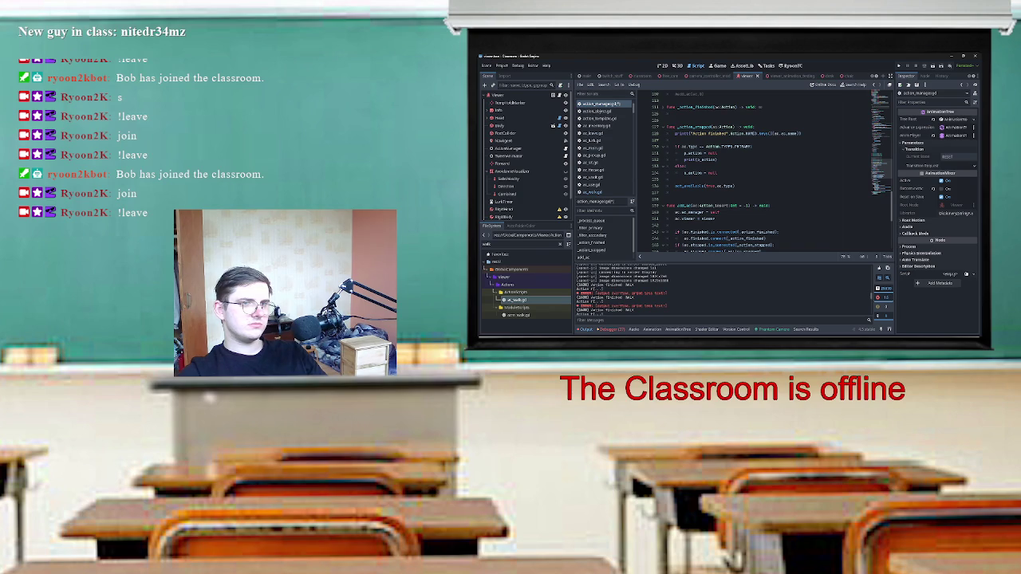
# Paste the labelled print into _action_stopped, relabel both prints _action_stopped, then save and run.
pyautogui.moveTo(684, 160); pyautogui.dragTo(716, 159)
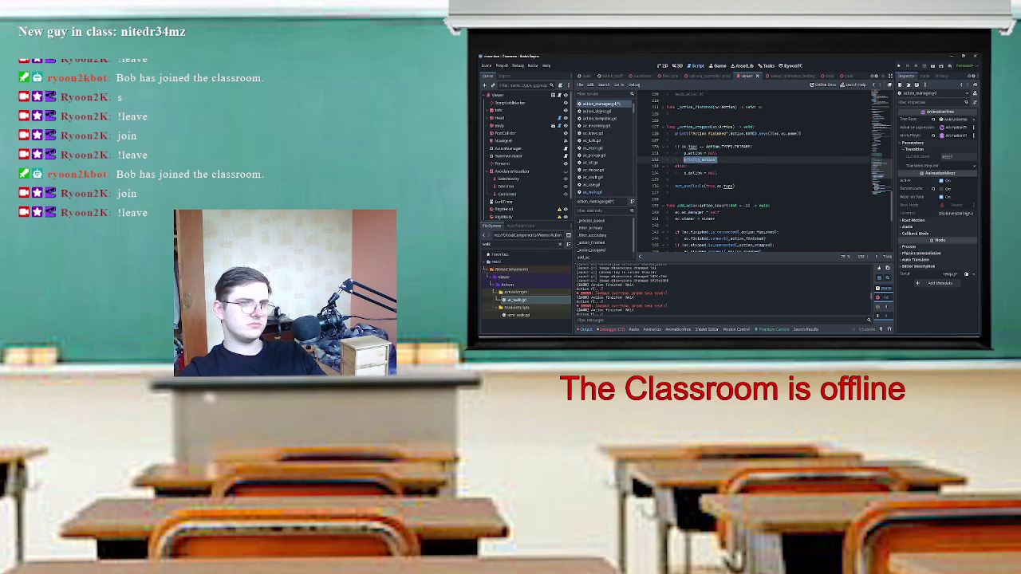
pyautogui.write('"_process_queue",')
pyautogui.hotkey('ctrl', 'v')
pyautogui.hotkey('ctrl', 'v')
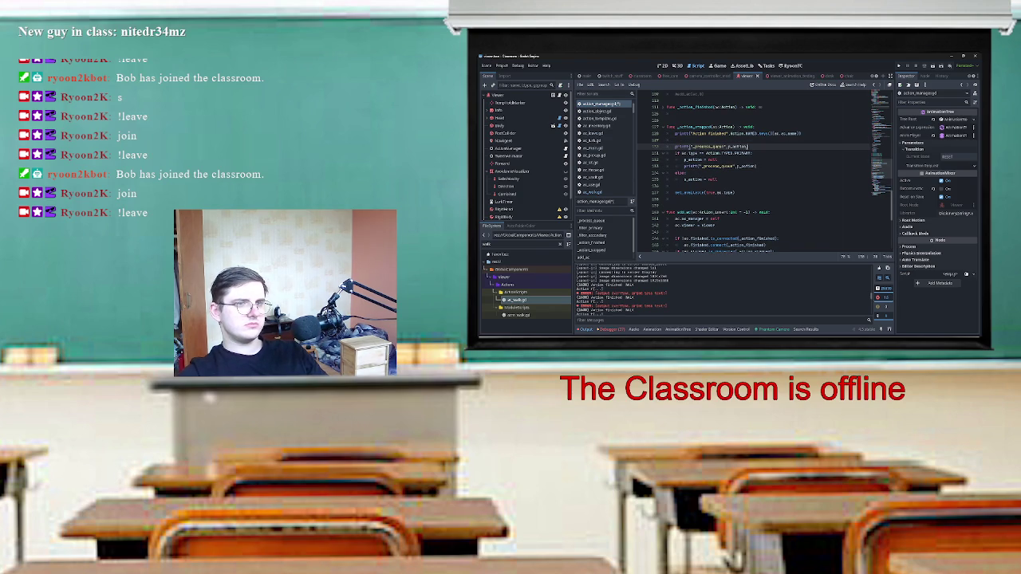
pyautogui.doubleClick(694, 127)
pyautogui.hotkey('ctrl', 'c')
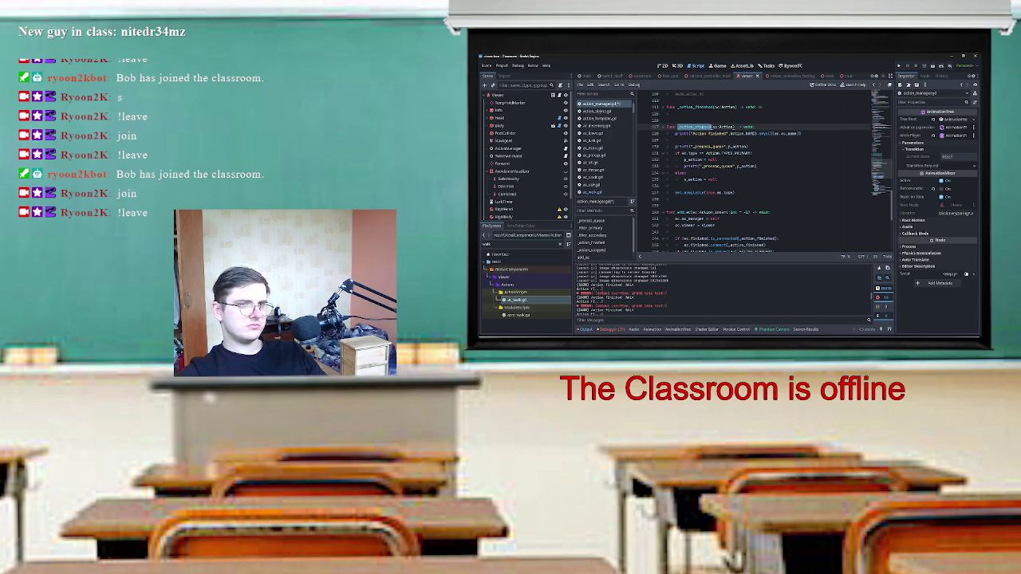
pyautogui.doubleClick(704, 146)
pyautogui.hotkey('ctrl', 'v')
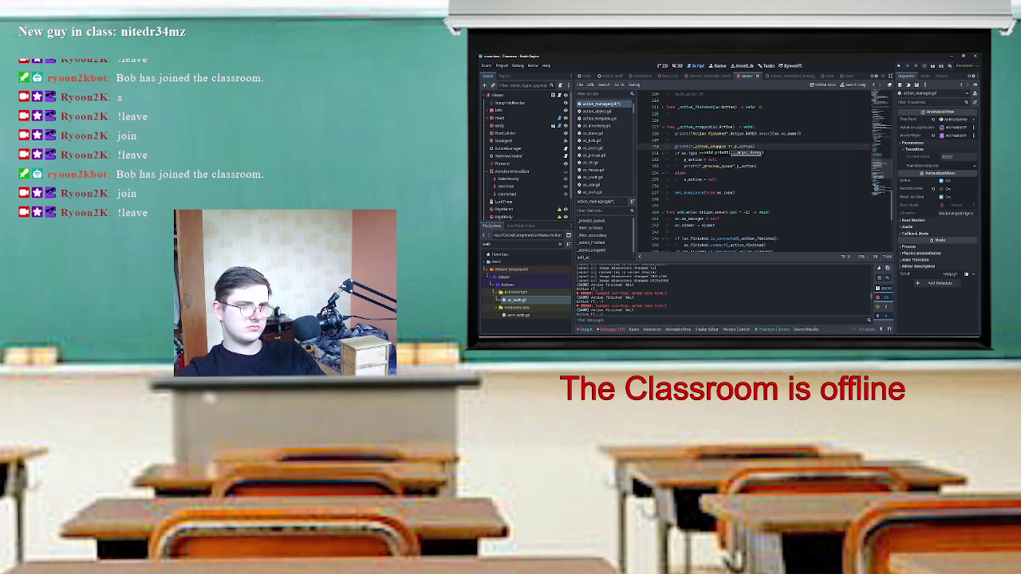
pyautogui.doubleClick(718, 166)
pyautogui.write('_action_stopped')
pyautogui.hotkey('ctrl', 's')
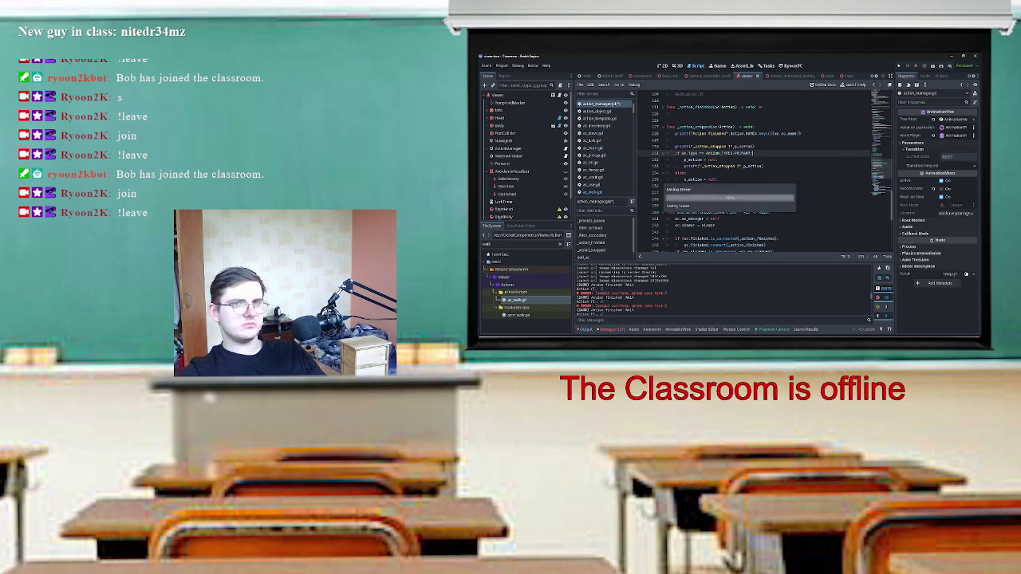
pyautogui.press('F5')
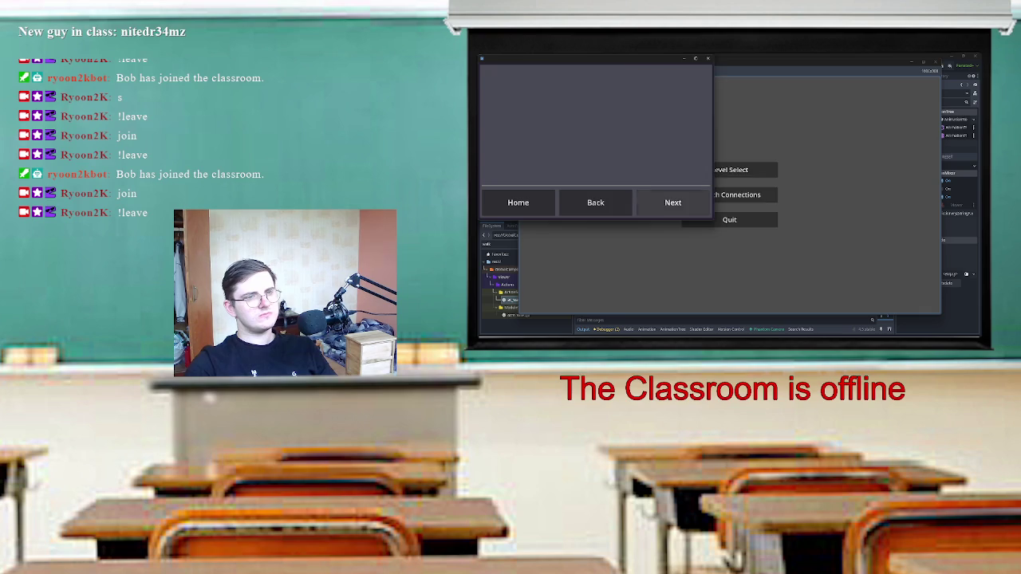
# Visit the game's Twitch Connections and Level Select screens, returning to the main menu each time.
pyautogui.click(737, 195)
pyautogui.click(782, 286)
pyautogui.click(729, 169)
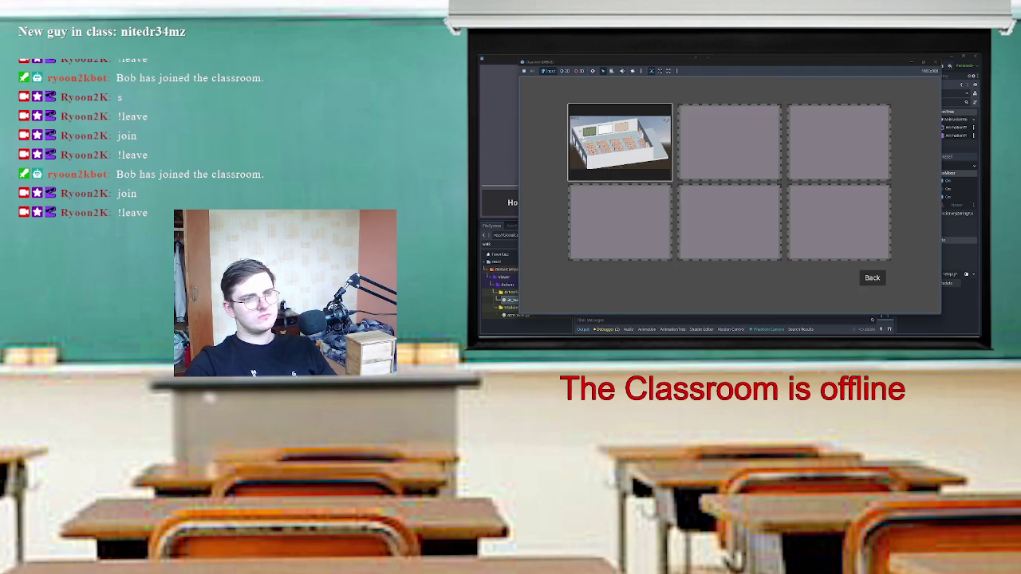
pyautogui.click(871, 277)
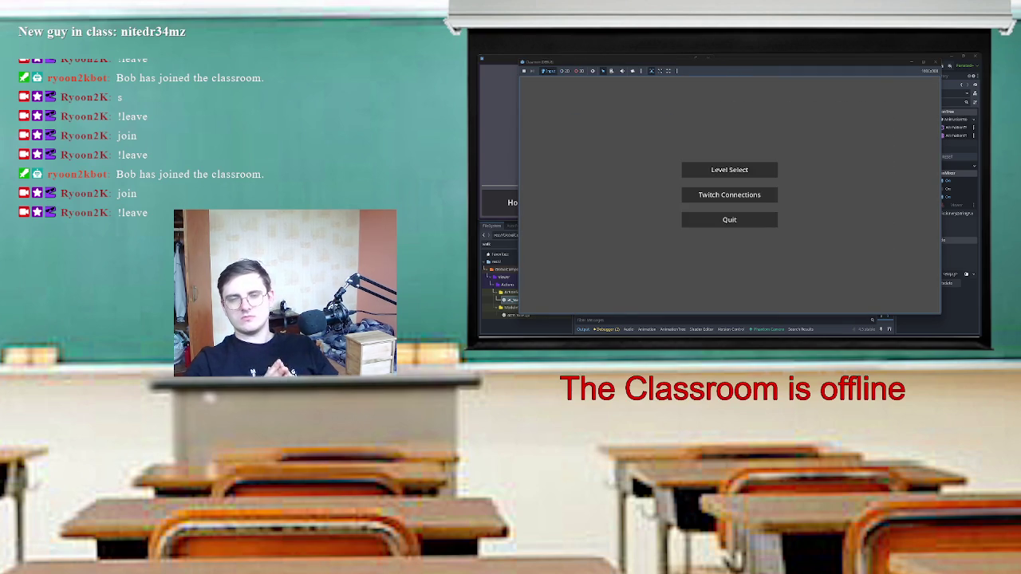
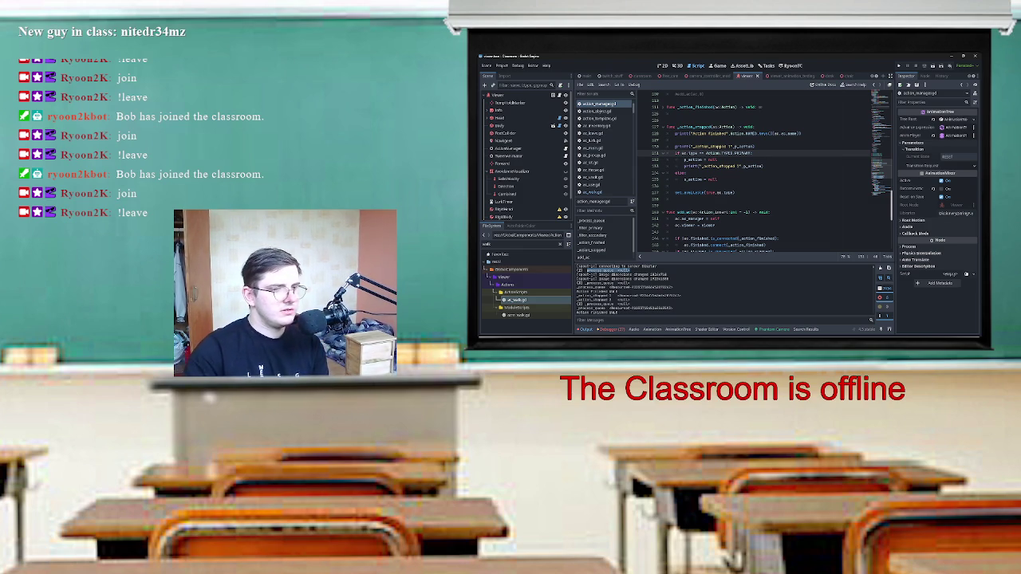
# Review action_manager.gd's queue code from the print to ac_queue.erase(ac) and the can_start response block.
pyautogui.doubleClick(606, 283)
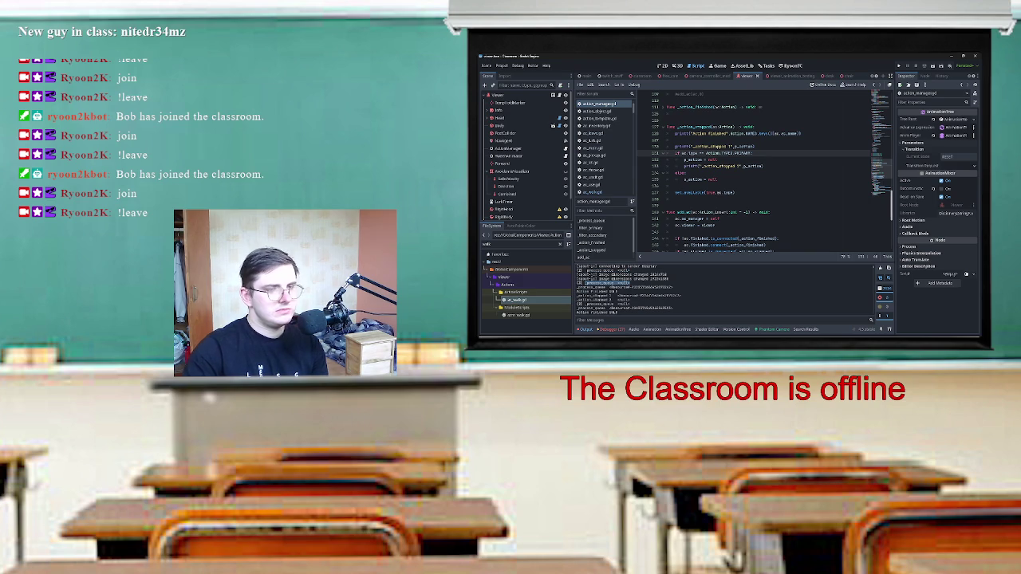
pyautogui.scroll(15, 765, 172)
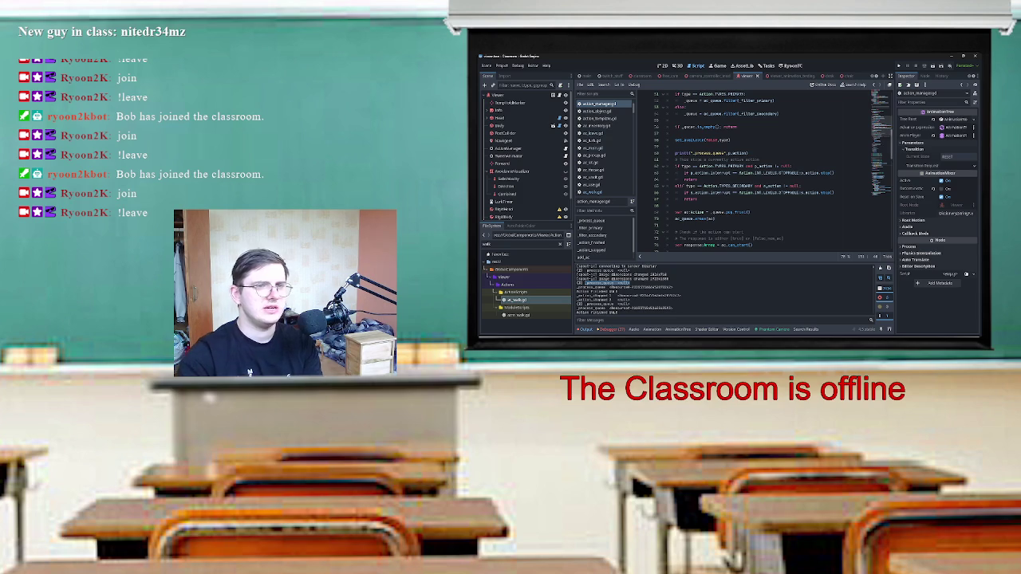
pyautogui.moveTo(676, 152)
pyautogui.mouseDown()
pyautogui.moveTo(750, 212)
pyautogui.moveTo(715, 218)
pyautogui.mouseUp()
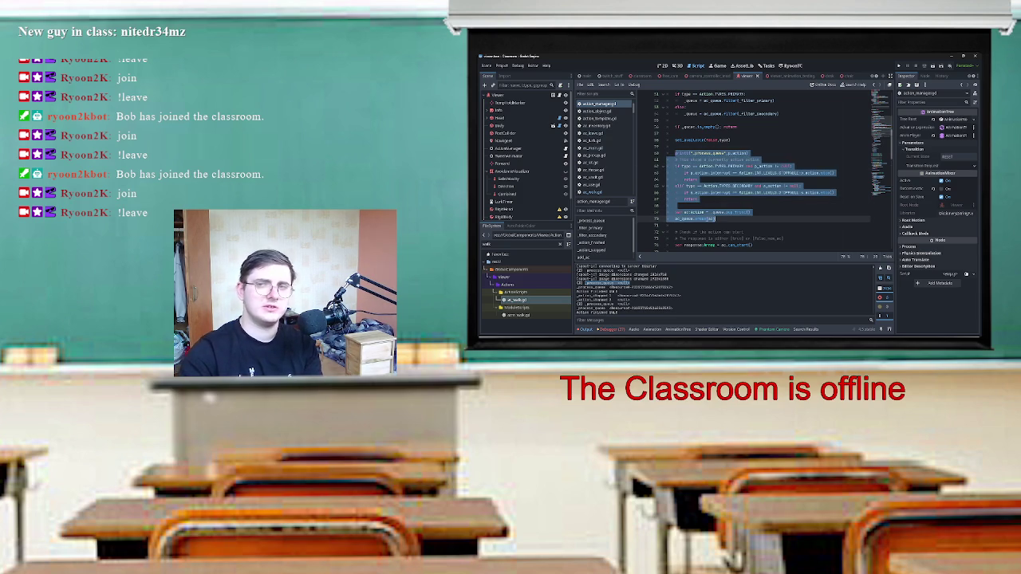
pyautogui.scroll(-4, 758, 171)
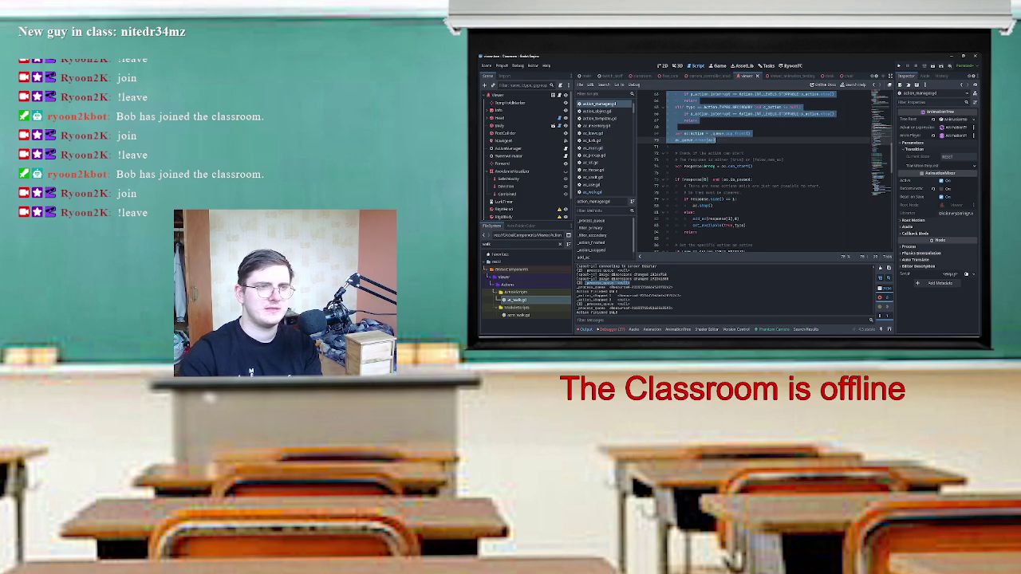
pyautogui.moveTo(676, 166)
pyautogui.mouseDown()
pyautogui.moveTo(746, 225)
pyautogui.moveTo(697, 232)
pyautogui.mouseUp()
pyautogui.click(678, 237)
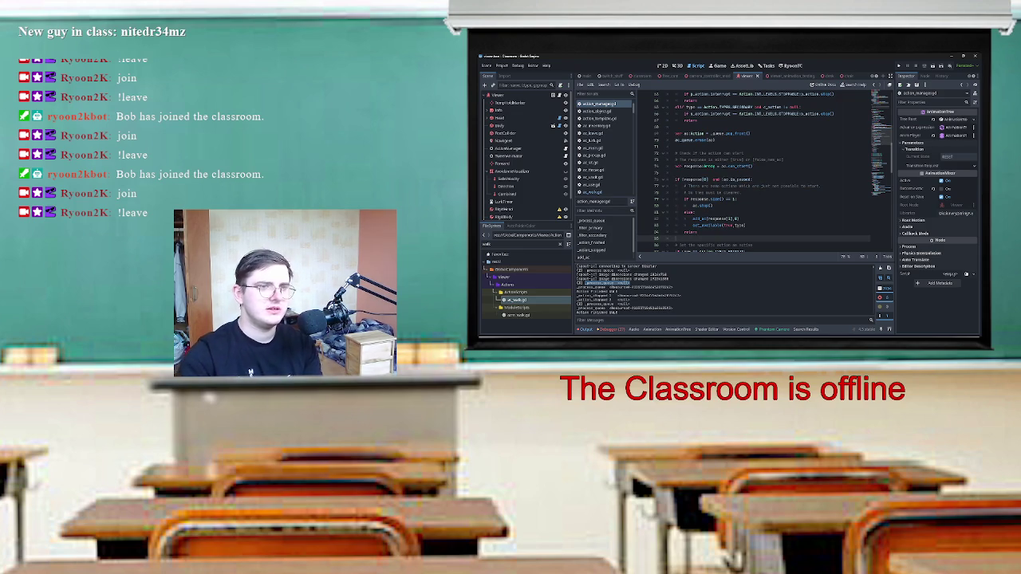
pyautogui.moveTo(670, 166); pyautogui.dragTo(698, 233)
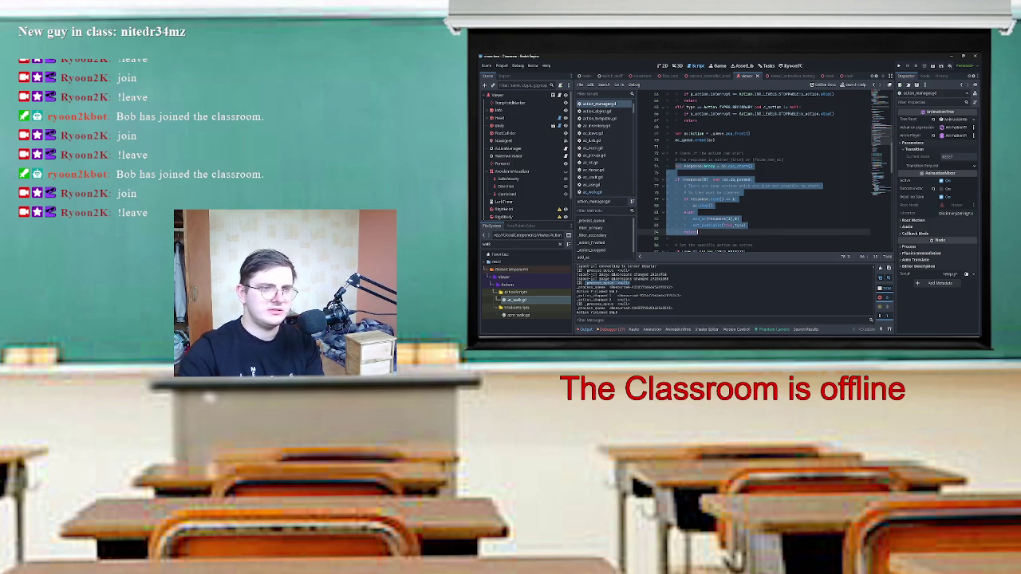
pyautogui.click(698, 232)
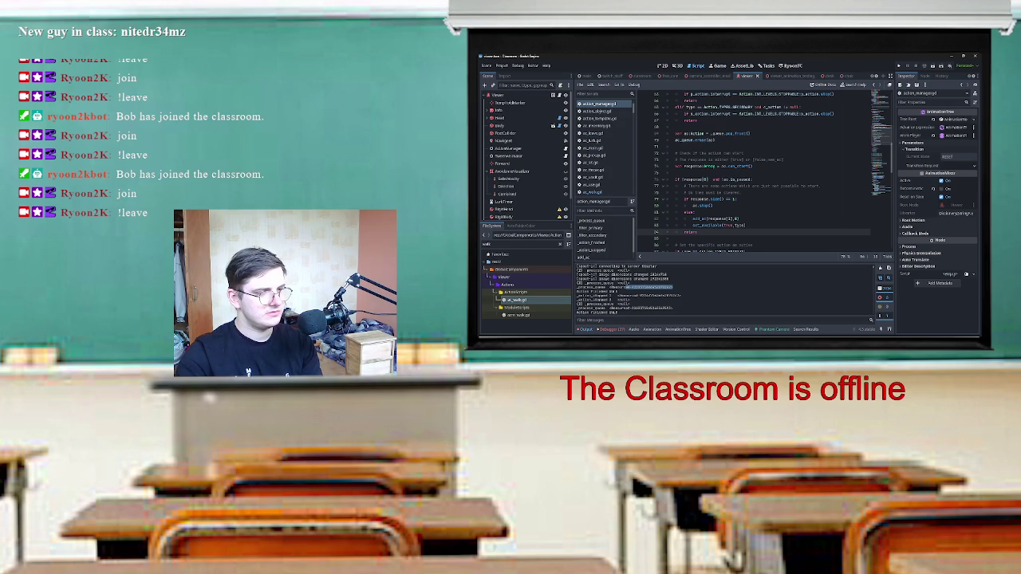
# Read the relevant lines in the debug output panel.
pyautogui.moveTo(673, 287); pyautogui.dragTo(576, 288)
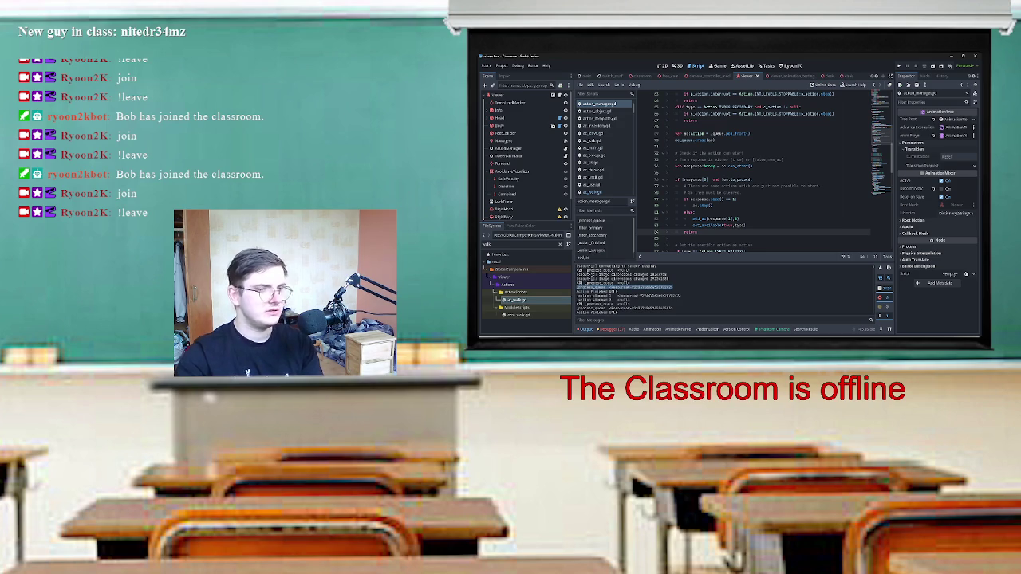
pyautogui.scroll(1, 622, 289)
pyautogui.scroll(-1, 628, 290)
pyautogui.click(582, 281)
pyautogui.moveTo(674, 280); pyautogui.dragTo(580, 280)
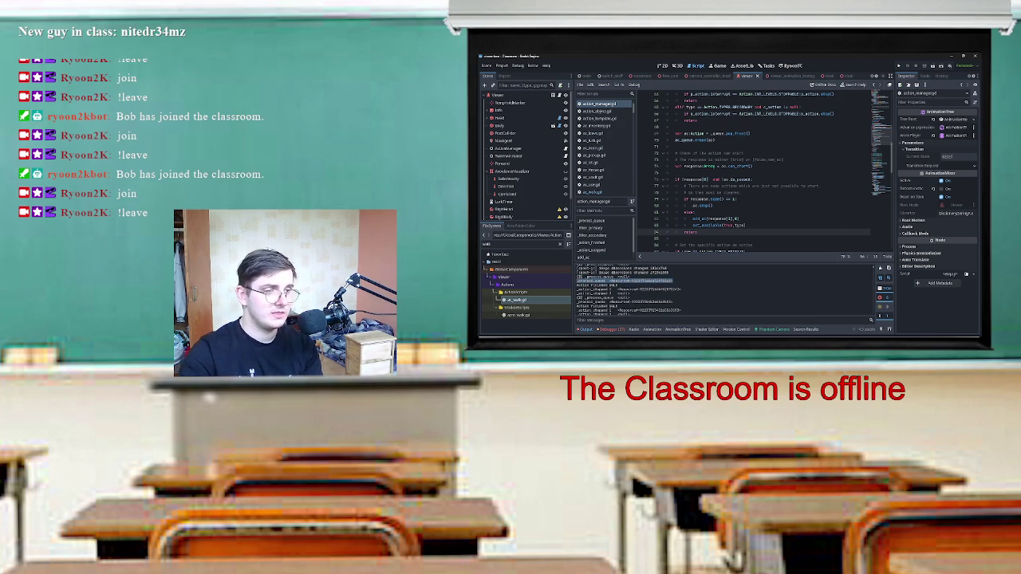
pyautogui.click(622, 281)
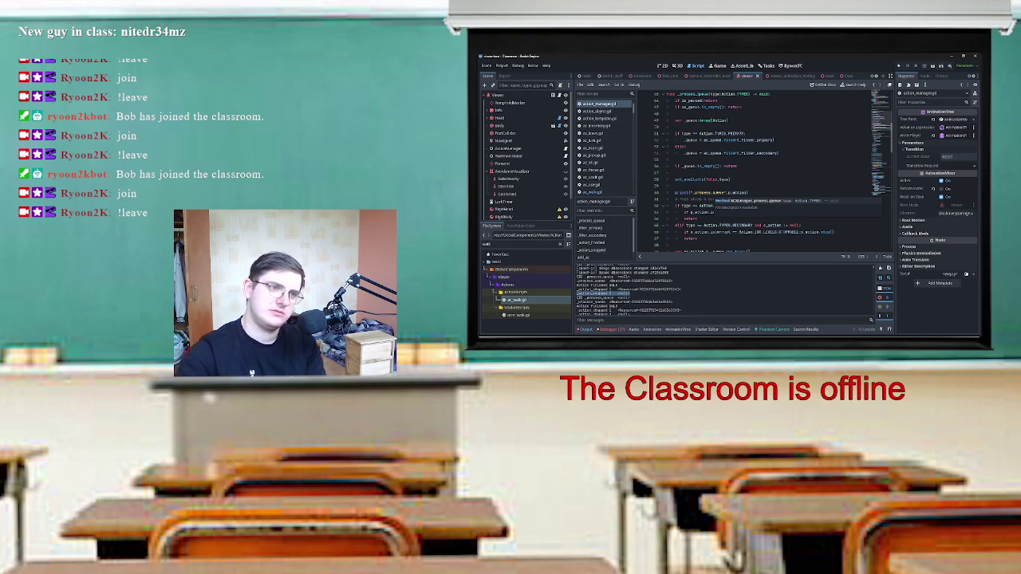
# Trace _process_queue: its print, the dequeued action, ac_queue.erase(ac) and the can_start response line.
pyautogui.moveTo(675, 192); pyautogui.dragTo(747, 192)
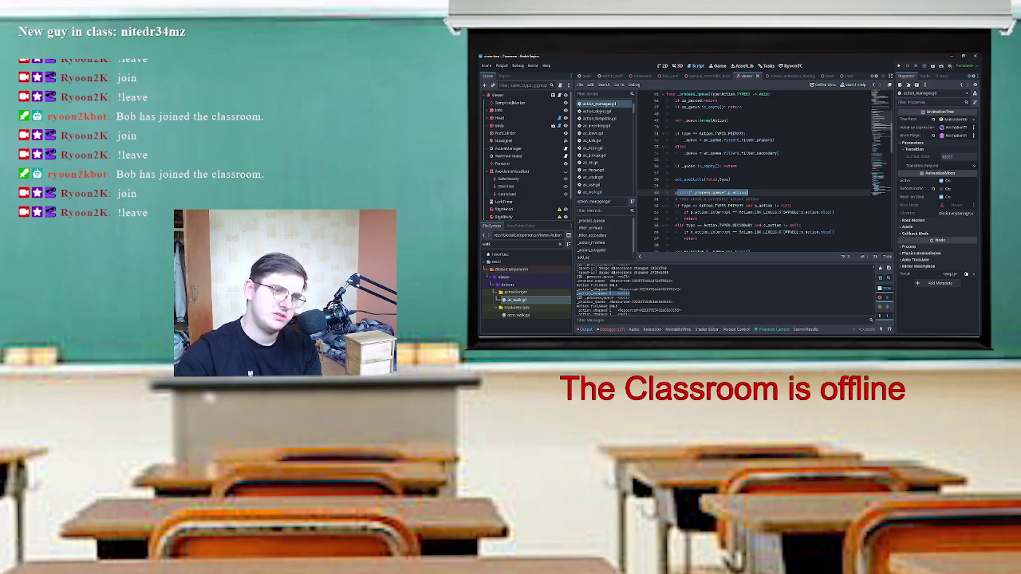
pyautogui.scroll(-1, 764, 172)
pyautogui.scroll(-3, 764, 172)
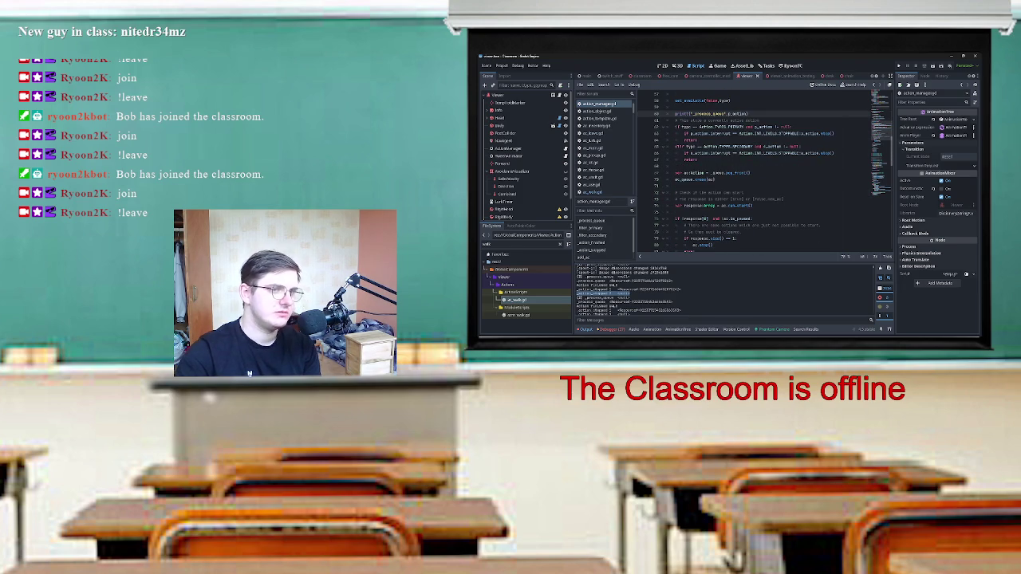
pyautogui.moveTo(691, 173); pyautogui.dragTo(750, 172)
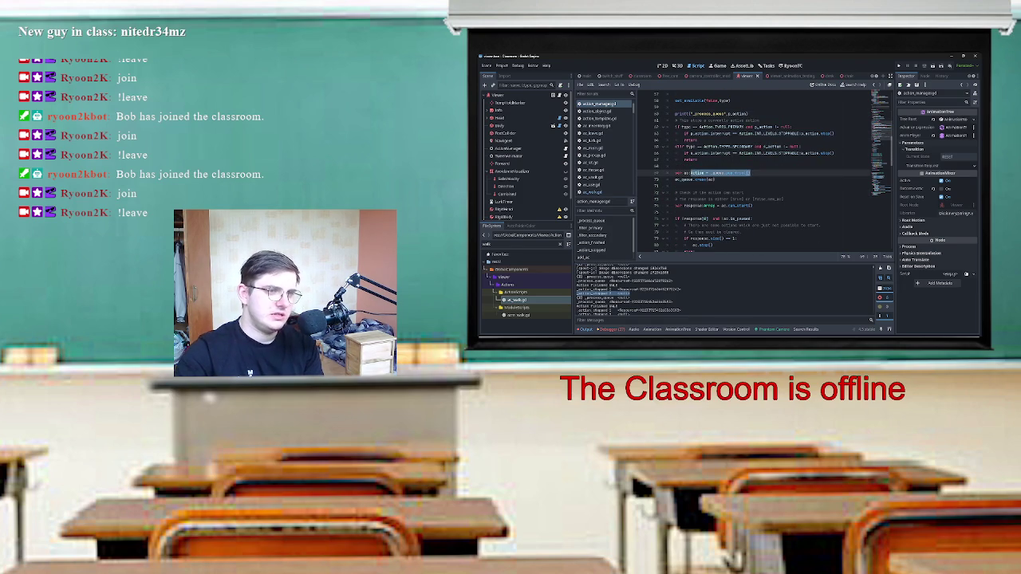
pyautogui.moveTo(676, 179); pyautogui.dragTo(715, 179)
pyautogui.scroll(-3, 764, 172)
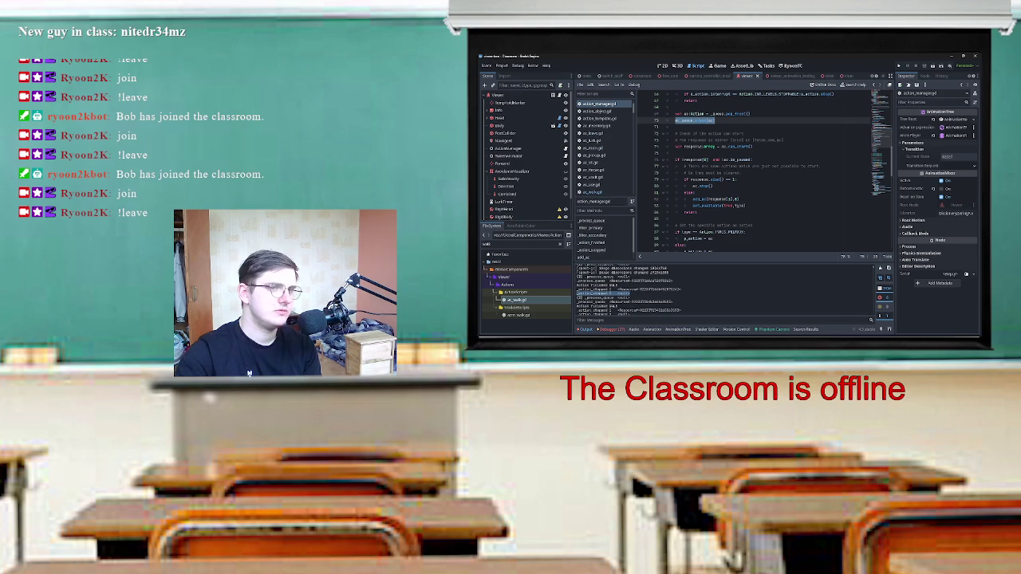
pyautogui.moveTo(676, 147); pyautogui.dragTo(752, 147)
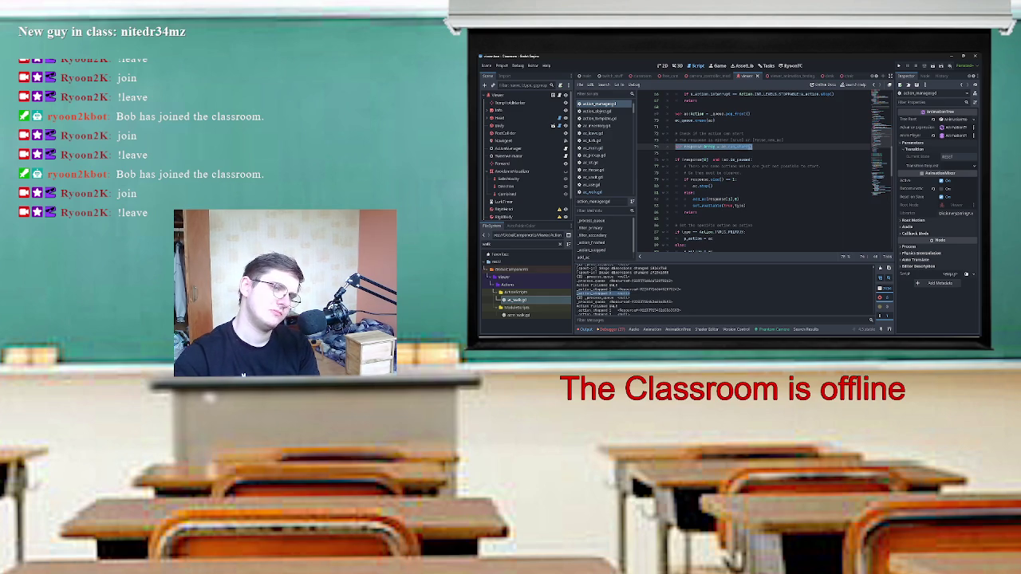
pyautogui.scroll(-1, 766, 168)
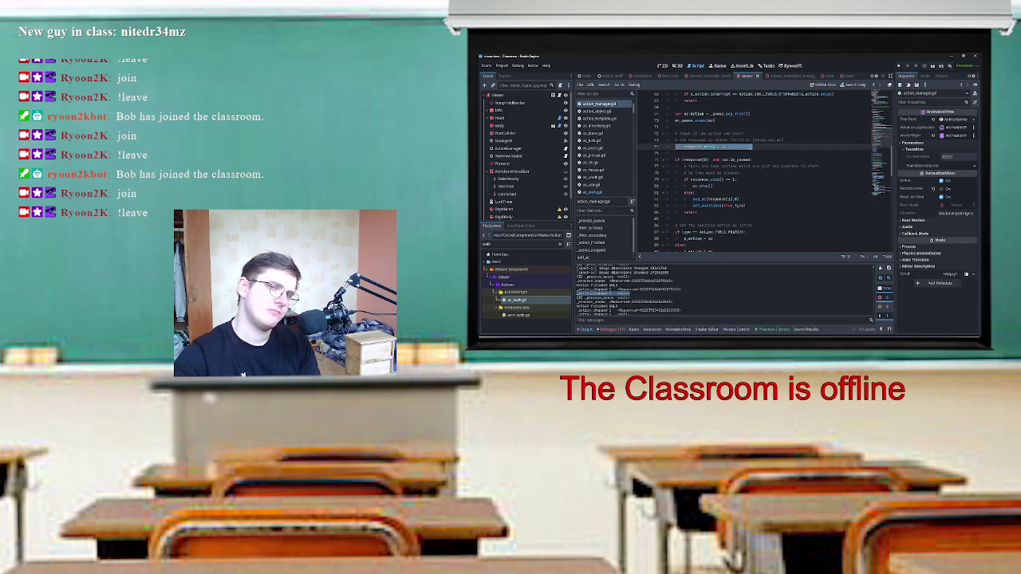
pyautogui.scroll(-1, 766, 168)
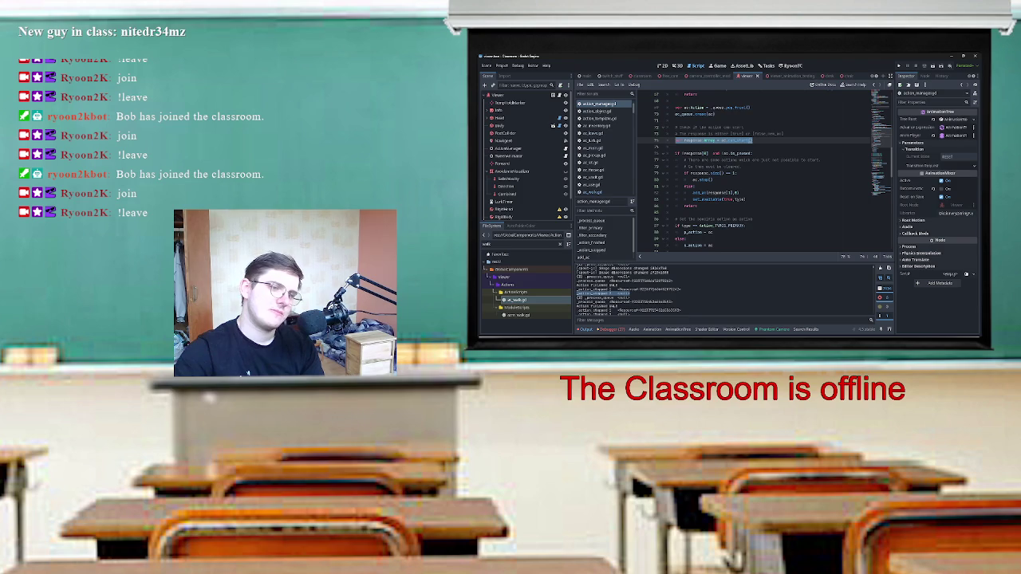
# Review the PRIMARY type check, execute branch and stop lines, then open ac_walk.gd.
pyautogui.scroll(3, 766, 171)
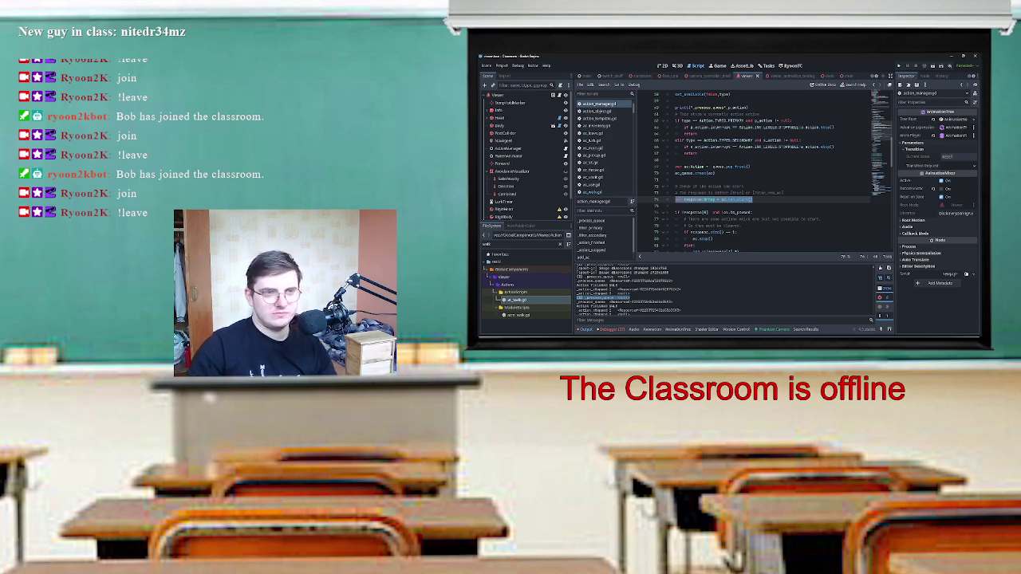
pyautogui.scroll(-7, 766, 171)
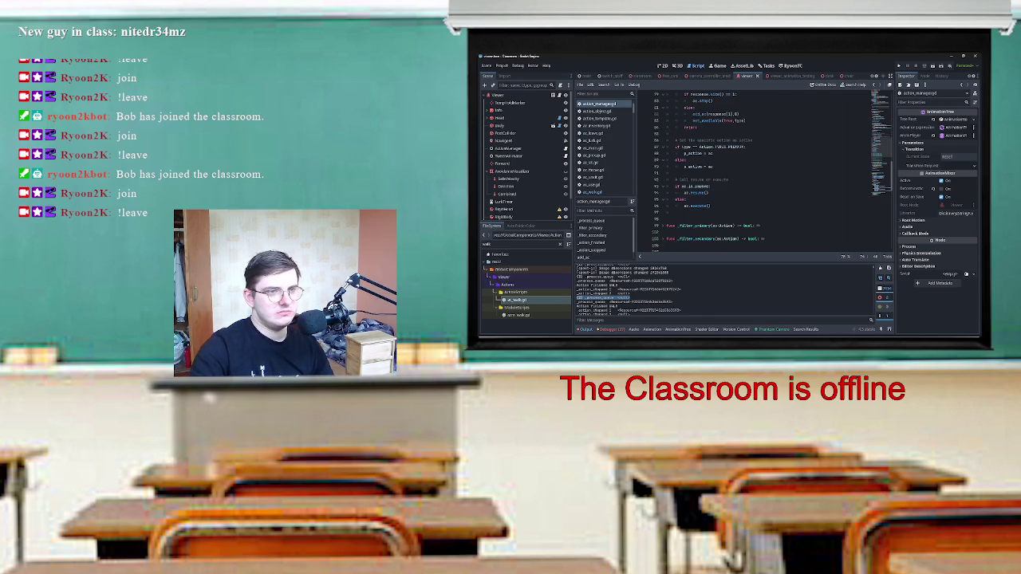
pyautogui.scroll(2, 766, 171)
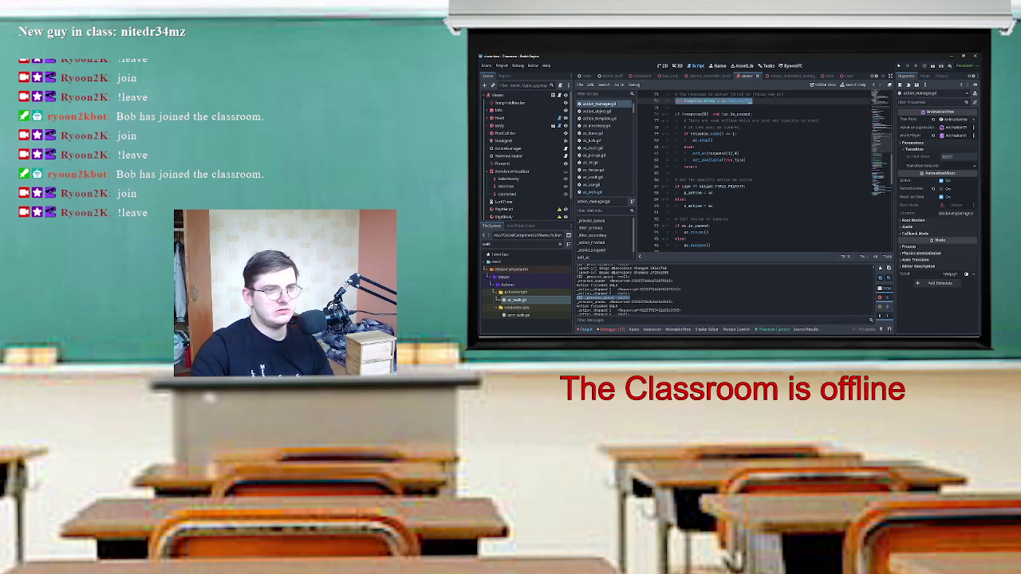
pyautogui.moveTo(676, 185); pyautogui.dragTo(712, 192)
pyautogui.scroll(-2, 766, 171)
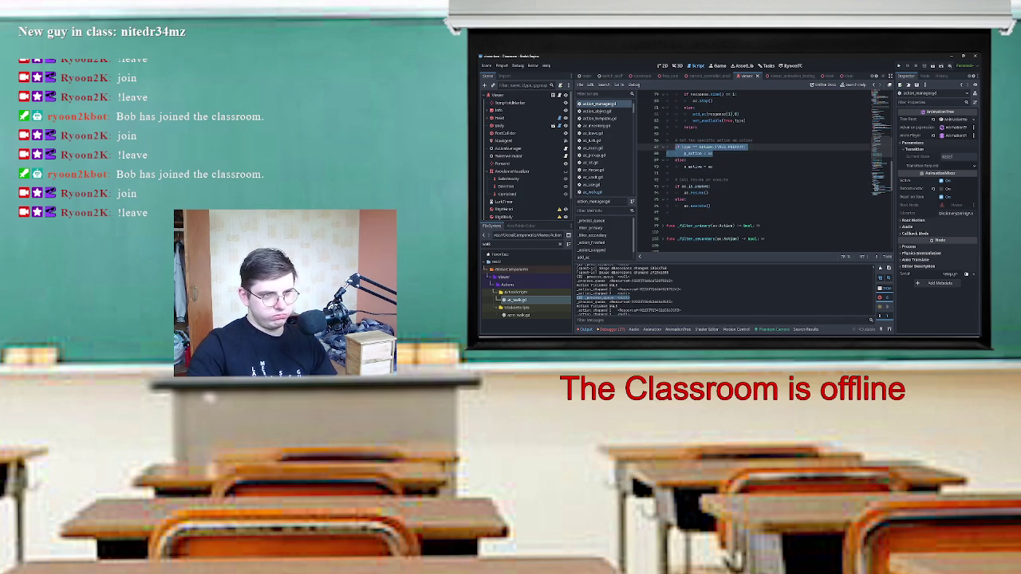
pyautogui.moveTo(676, 186)
pyautogui.mouseDown()
pyautogui.moveTo(707, 192)
pyautogui.moveTo(694, 204)
pyautogui.moveTo(710, 205)
pyautogui.mouseUp()
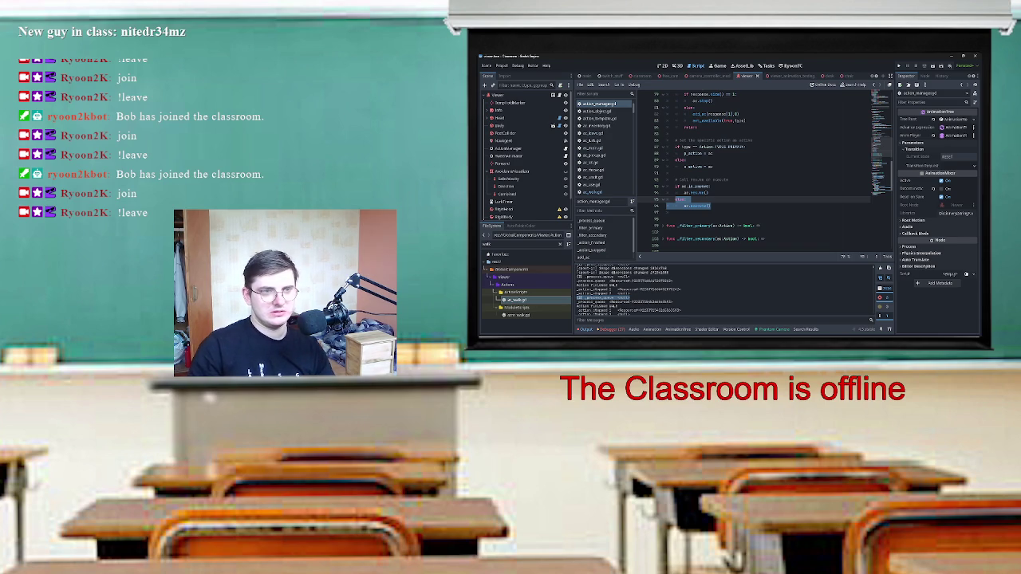
pyautogui.scroll(5, 766, 167)
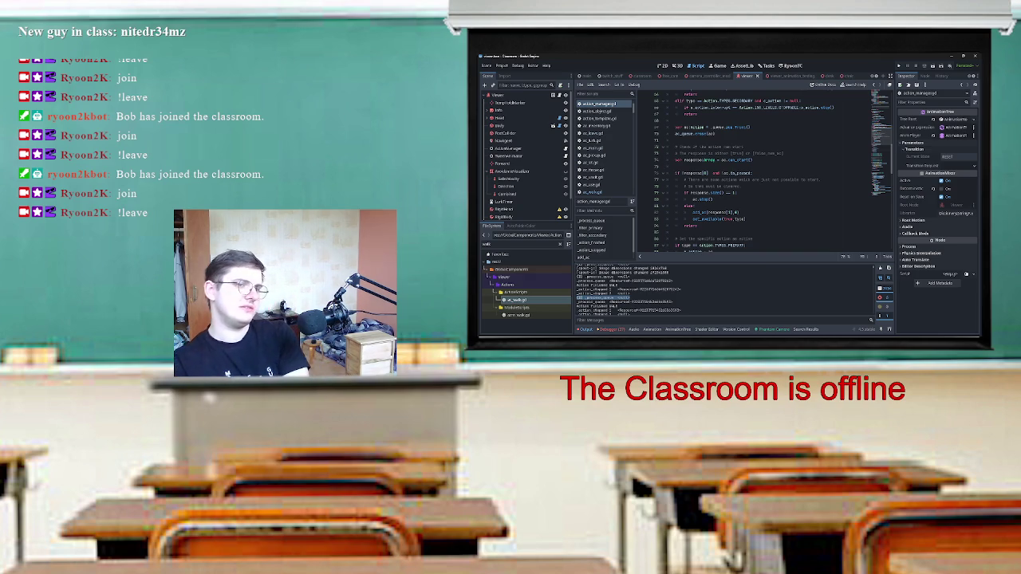
pyautogui.moveTo(712, 199)
pyautogui.mouseDown()
pyautogui.moveTo(686, 165)
pyautogui.moveTo(682, 193)
pyautogui.mouseUp()
pyautogui.click(710, 199)
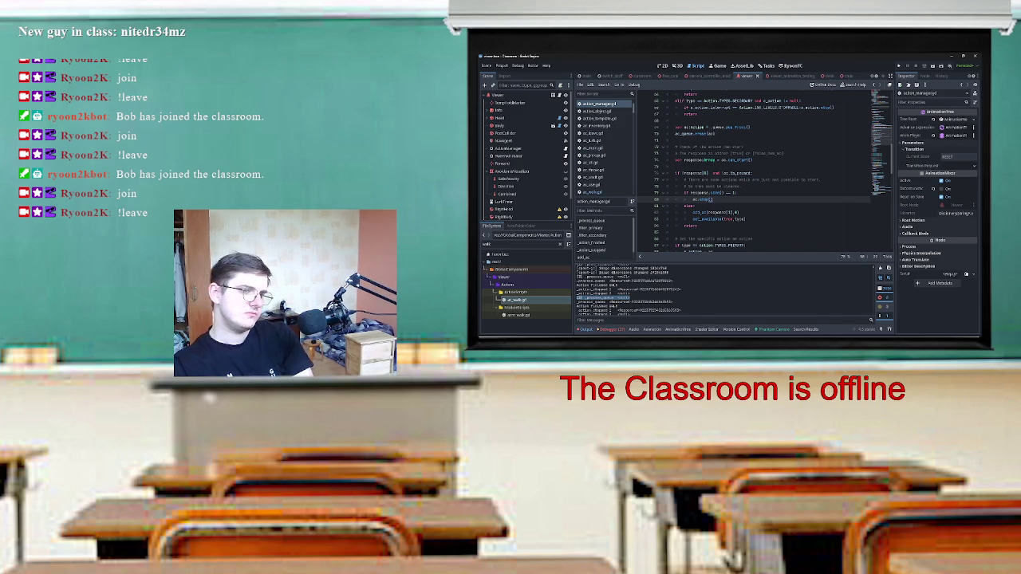
pyautogui.doubleClick(517, 299)
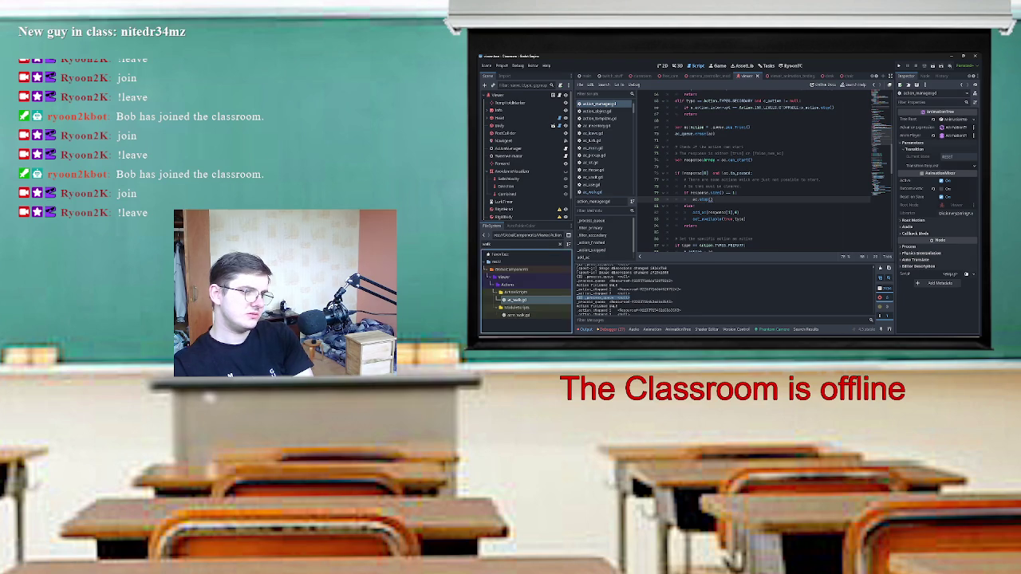
# Inspect the response = _state.check() line and the line 74 early return, then select response[0]'s index.
pyautogui.click(686, 238)
pyautogui.press('Up')
pyautogui.press('Up')
pyautogui.press('Up')
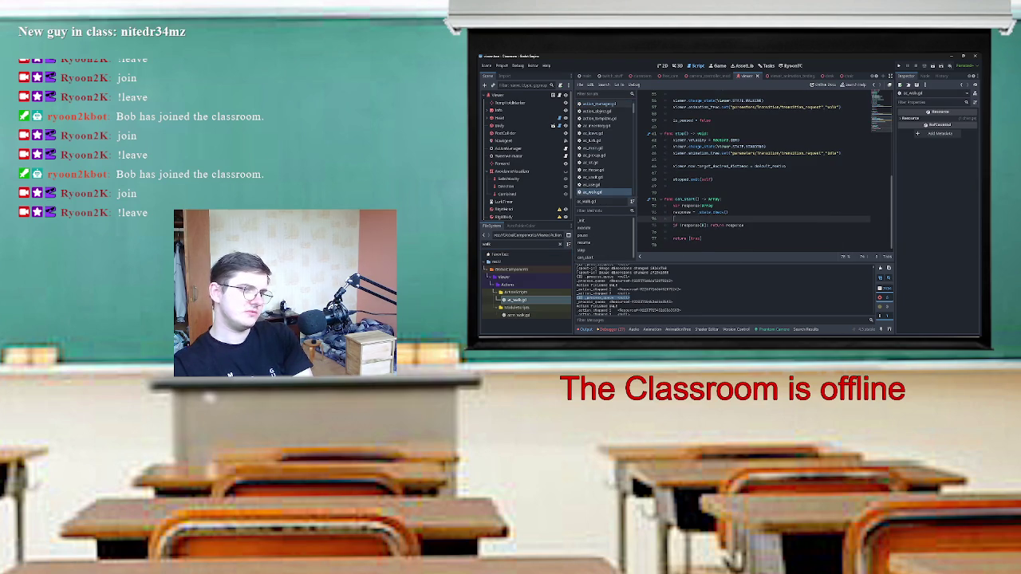
pyautogui.hotkey('shift', 'Up')
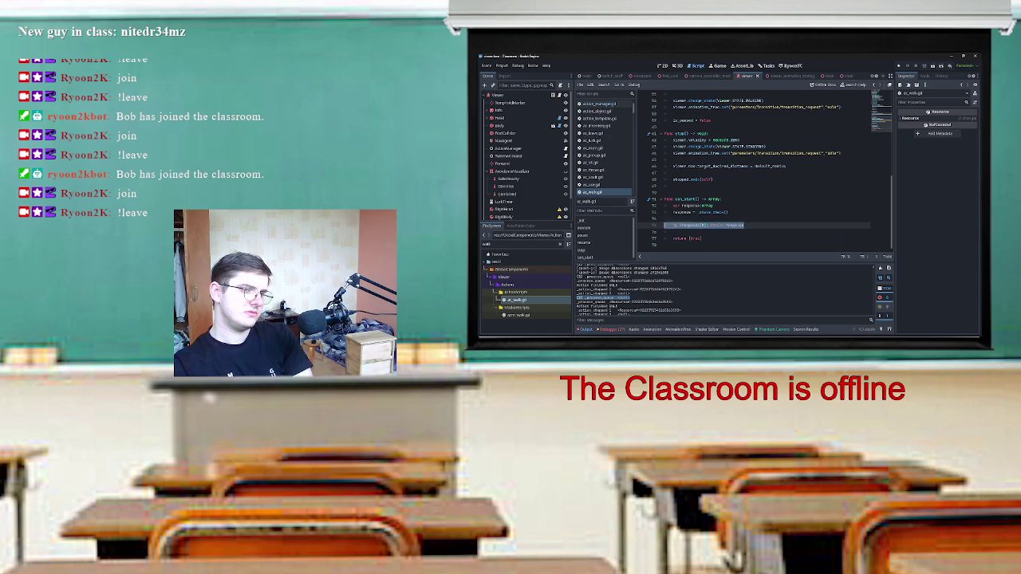
pyautogui.moveTo(679, 225)
pyautogui.mouseDown()
pyautogui.moveTo(744, 225)
pyautogui.moveTo(674, 225)
pyautogui.mouseUp()
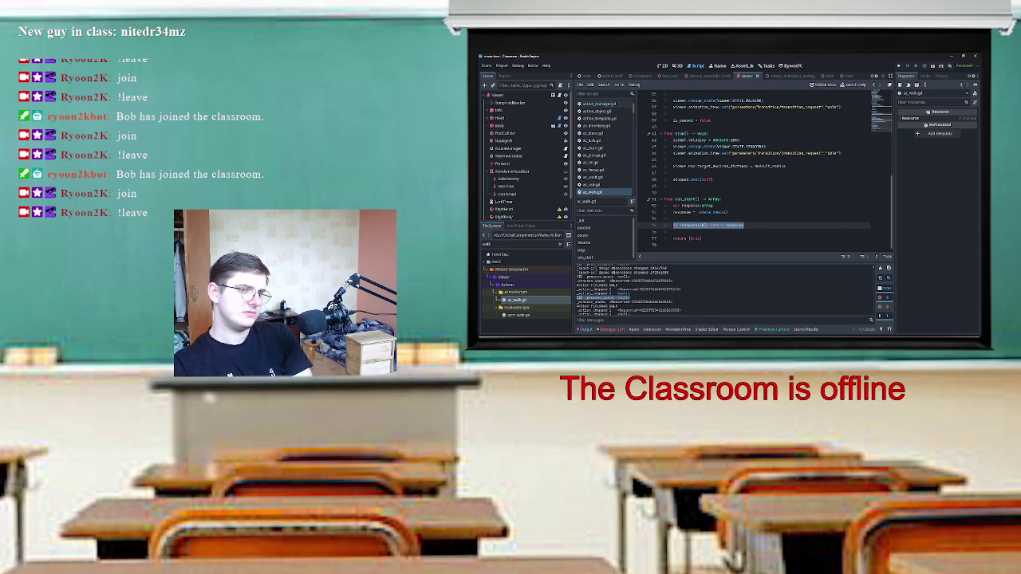
pyautogui.press('Right')
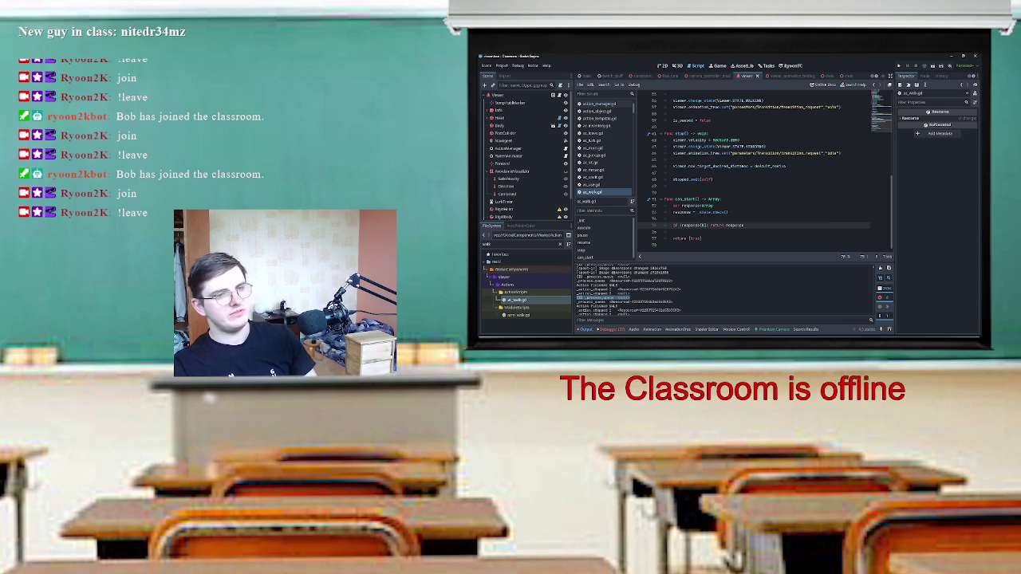
pyautogui.doubleClick(703, 225)
# Jump to the _state_check() definition and review its match viewer.state block.
pyautogui.click(714, 212)
pyautogui.keyDown('ctrl'); pyautogui.click(713, 213); pyautogui.keyUp('ctrl')
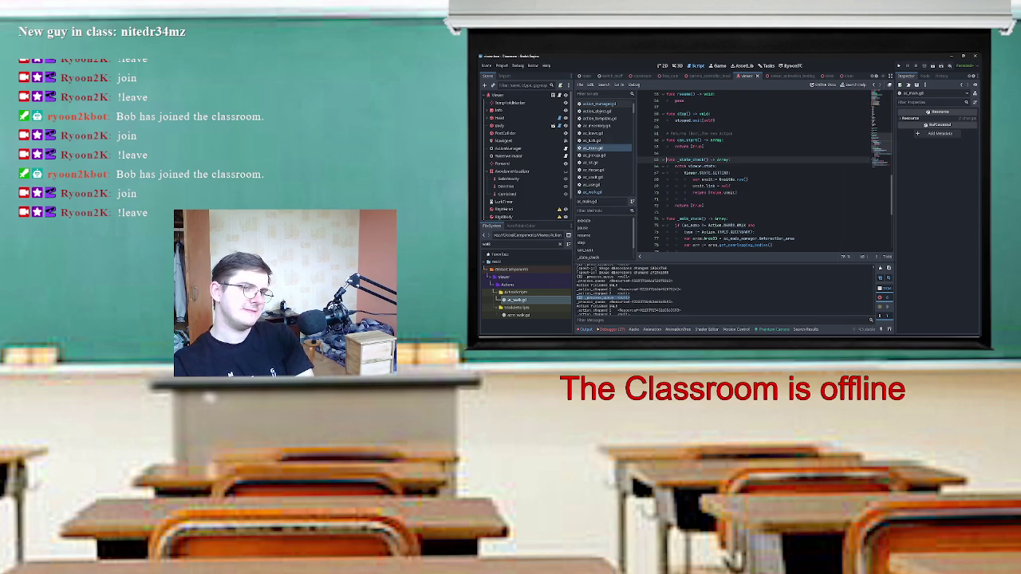
pyautogui.moveTo(675, 166)
pyautogui.mouseDown()
pyautogui.moveTo(738, 180)
pyautogui.moveTo(738, 193)
pyautogui.mouseUp()
pyautogui.click(738, 193)
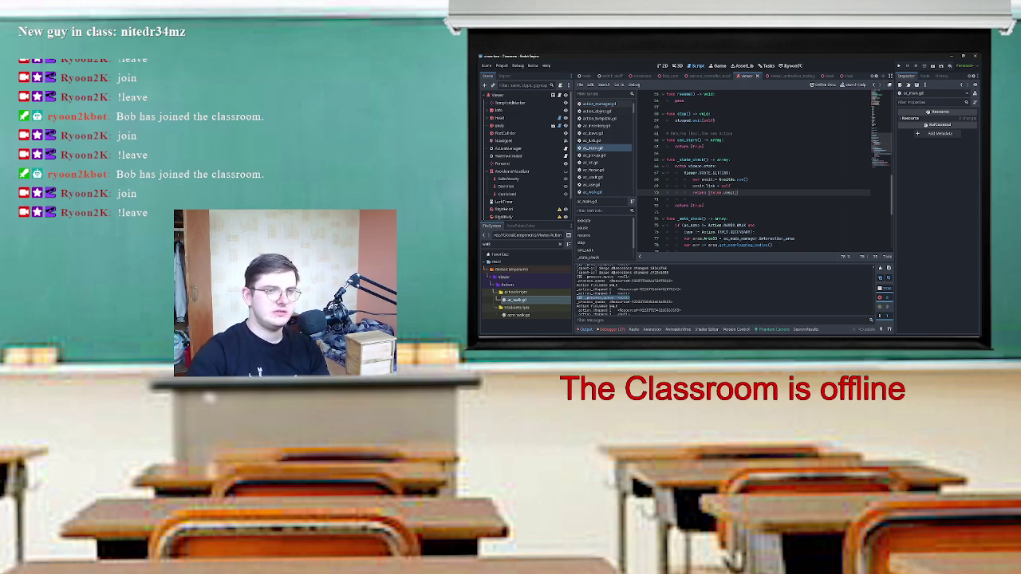
pyautogui.scroll(6, 766, 171)
pyautogui.scroll(-6, 766, 172)
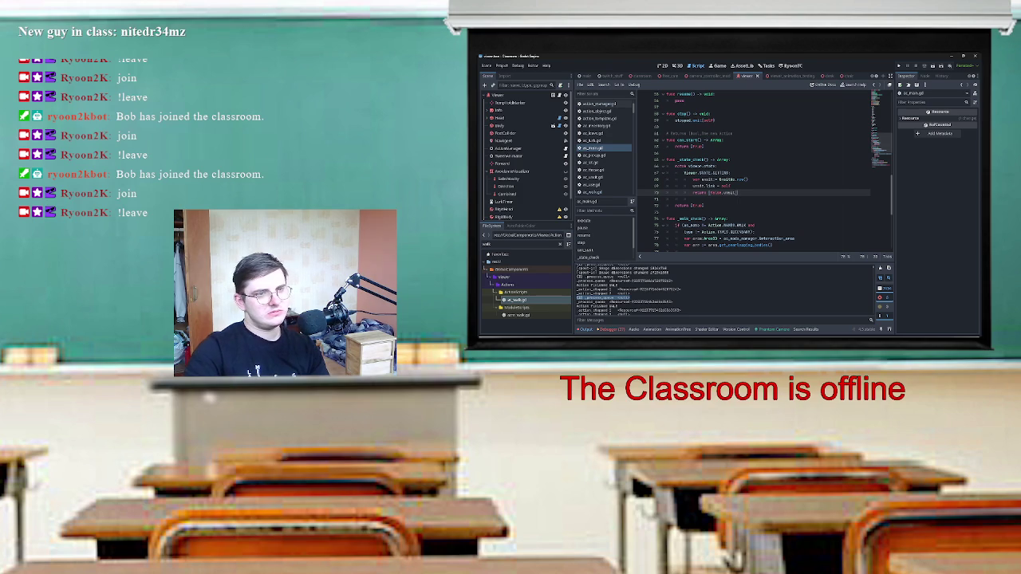
pyautogui.doubleClick(708, 166)
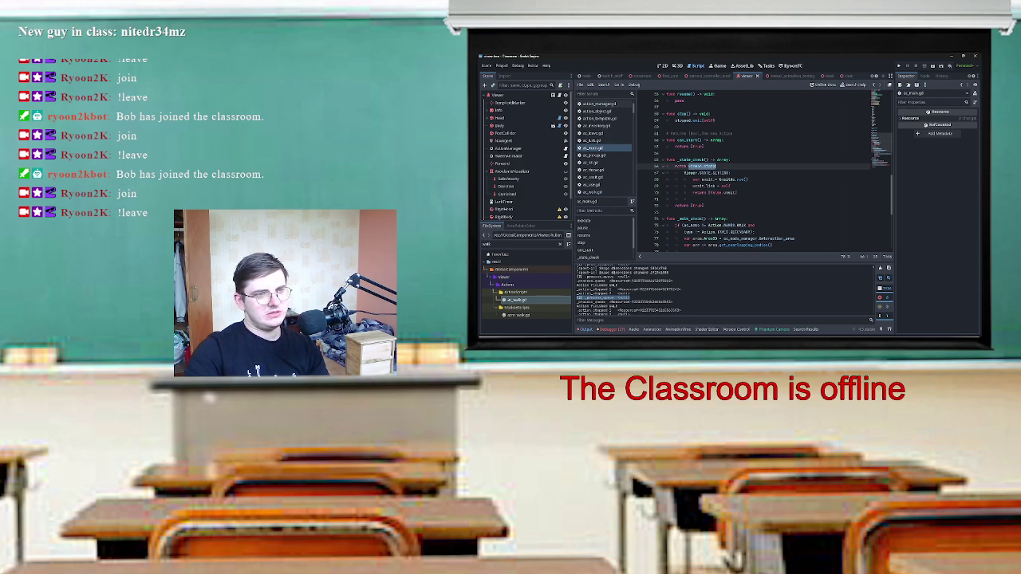
pyautogui.moveTo(684, 172); pyautogui.dragTo(738, 192)
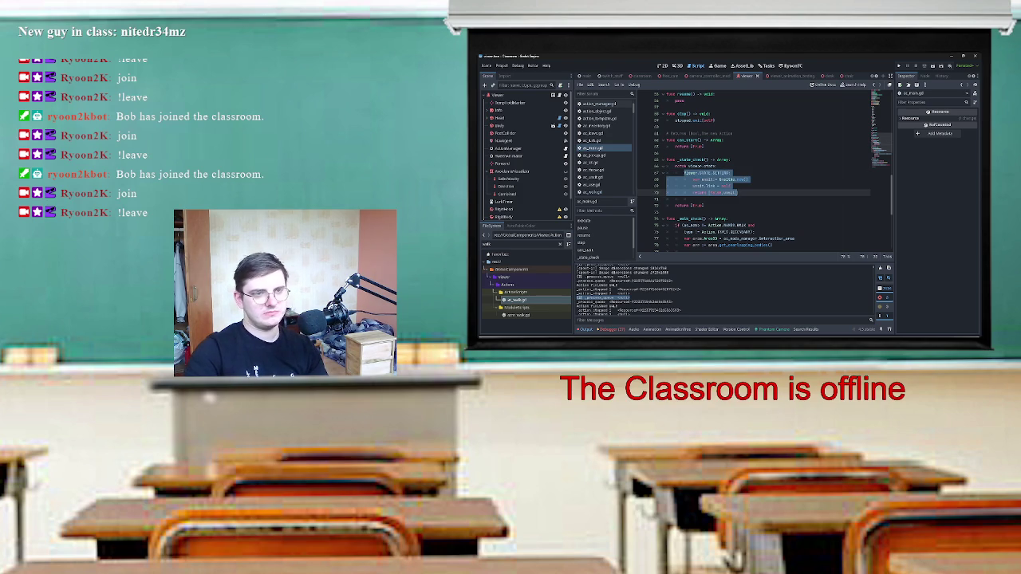
# Check the compatible states declaration on line 7, then add a blank line atop _state_check().
pyautogui.scroll(10, 762, 172)
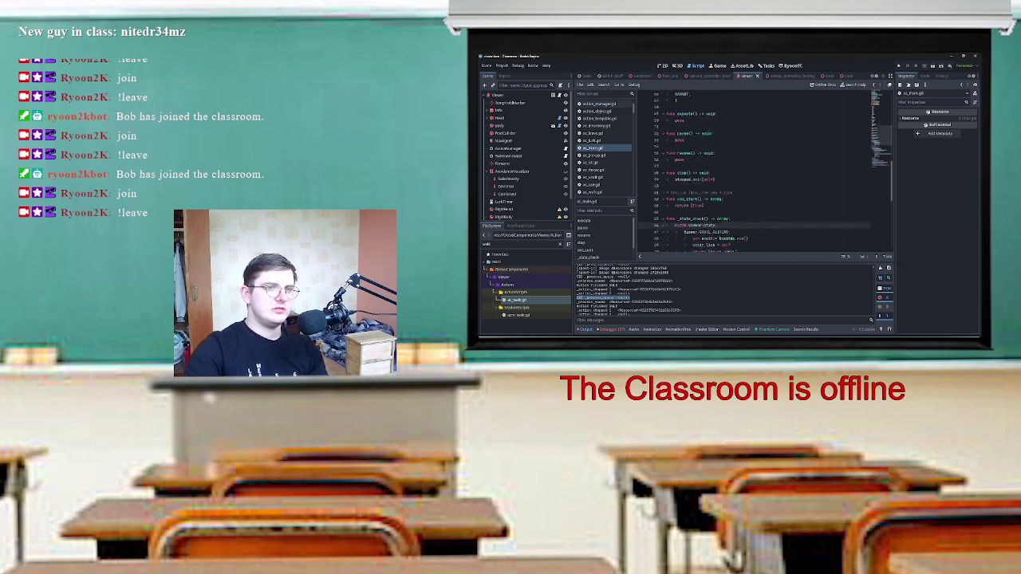
pyautogui.scroll(5, 761, 172)
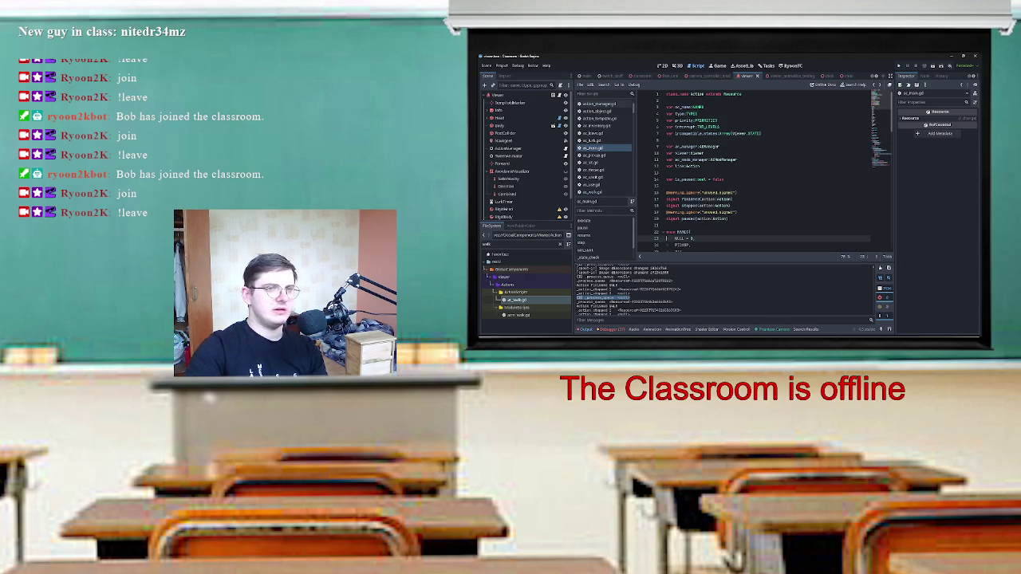
pyautogui.scroll(-10, 761, 172)
pyautogui.scroll(10, 761, 171)
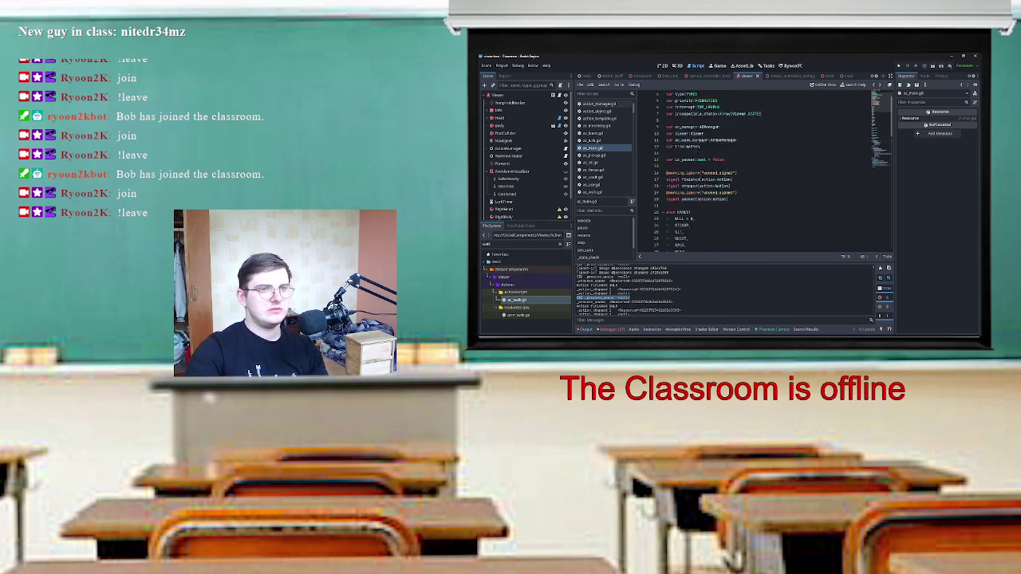
pyautogui.moveTo(676, 133)
pyautogui.mouseDown()
pyautogui.moveTo(738, 134)
pyautogui.moveTo(723, 133)
pyautogui.mouseUp()
pyautogui.scroll(-15, 762, 172)
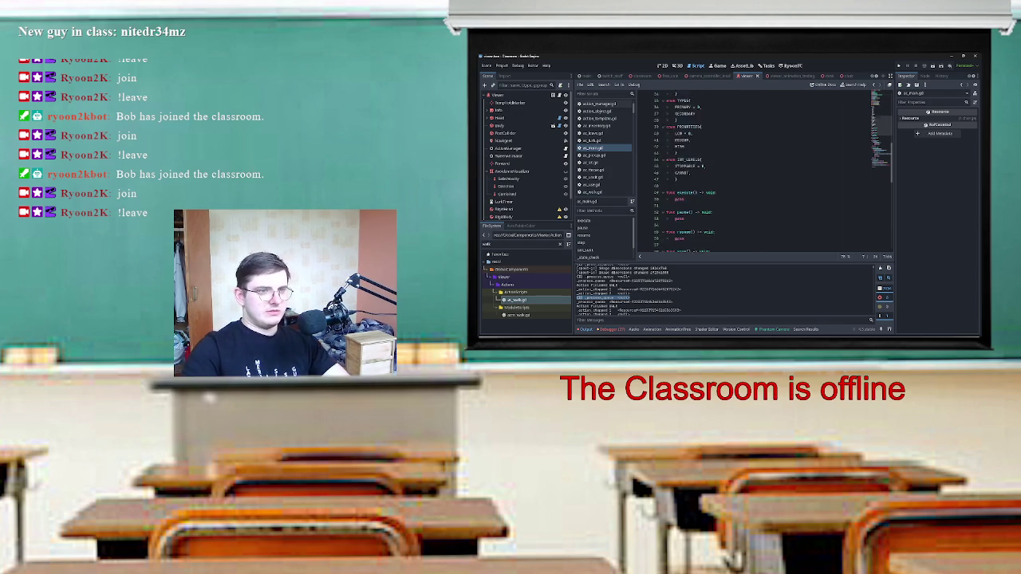
pyautogui.scroll(6, 761, 171)
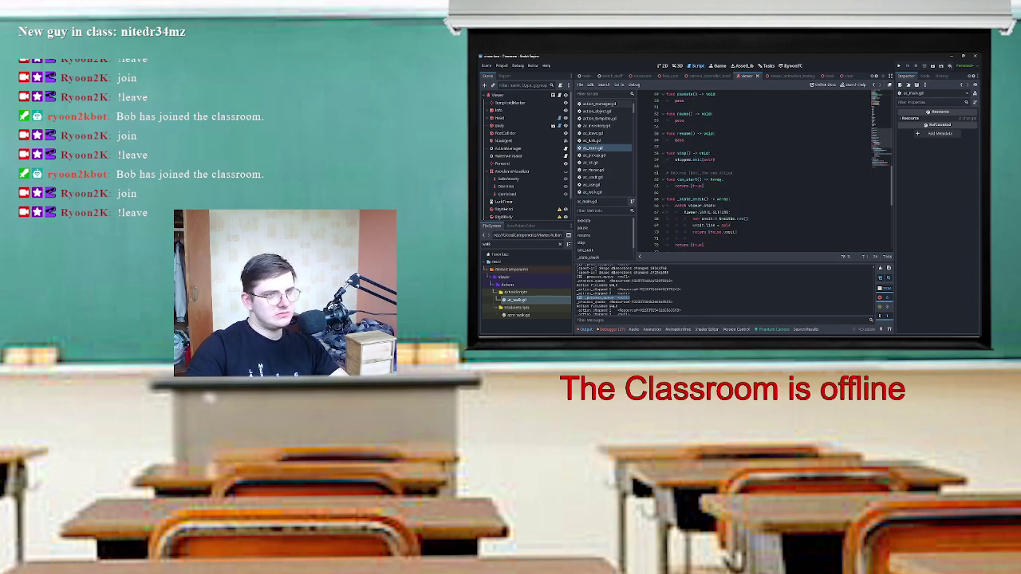
pyautogui.scroll(-3, 761, 172)
pyautogui.click(694, 166)
pyautogui.press('Return')
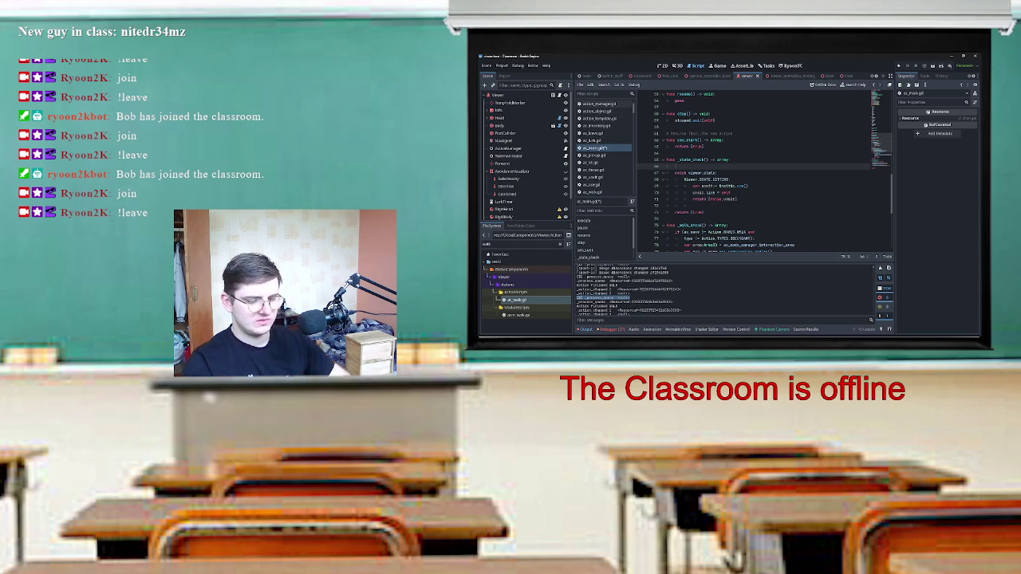
# Write a 'for item in _compatible_states:' loop and indent the match block into it.
pyautogui.write('for')
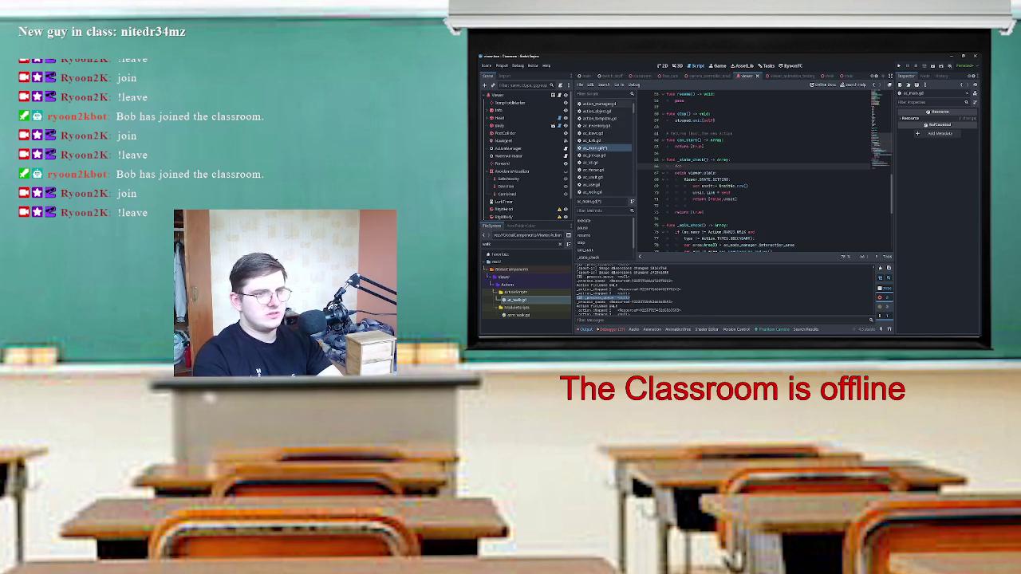
pyautogui.write(' it')
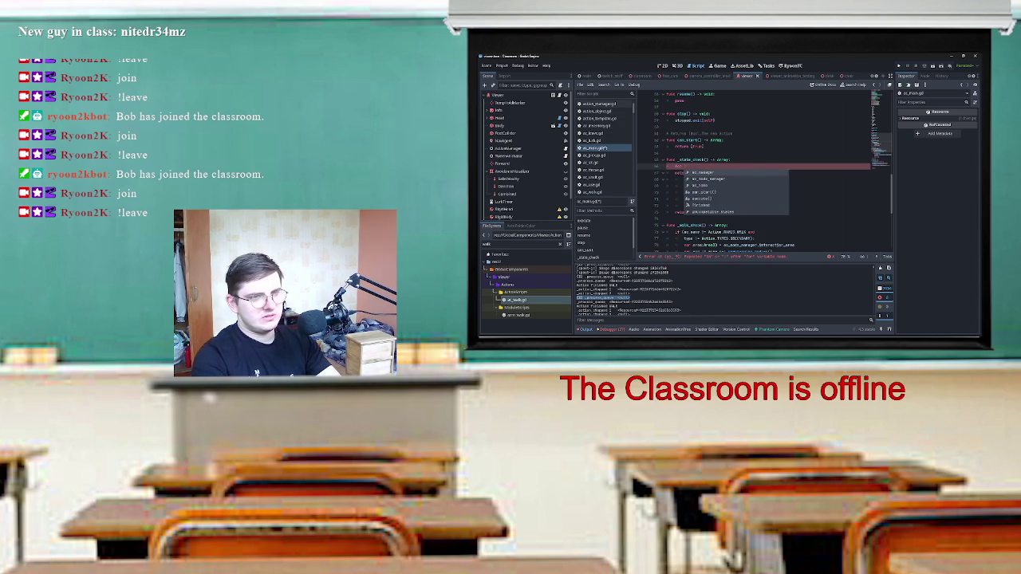
pyautogui.write('em in')
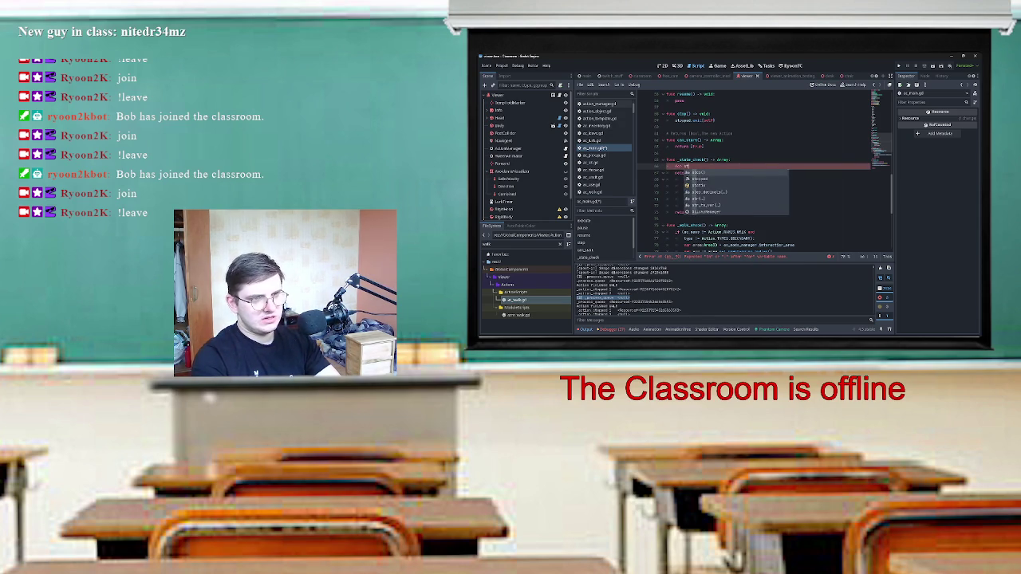
pyautogui.write('_c')
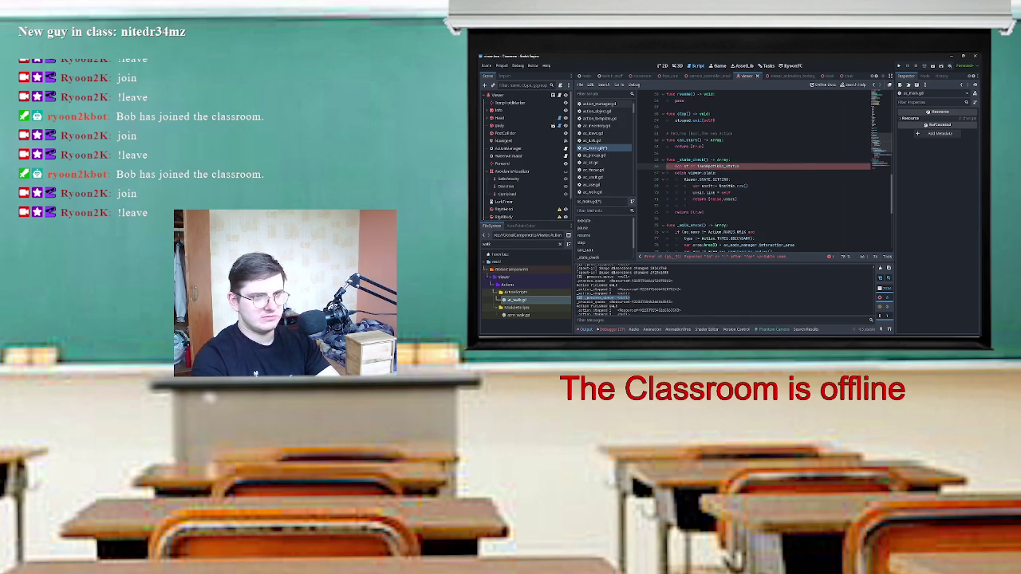
pyautogui.press('Return')
pyautogui.write(':')
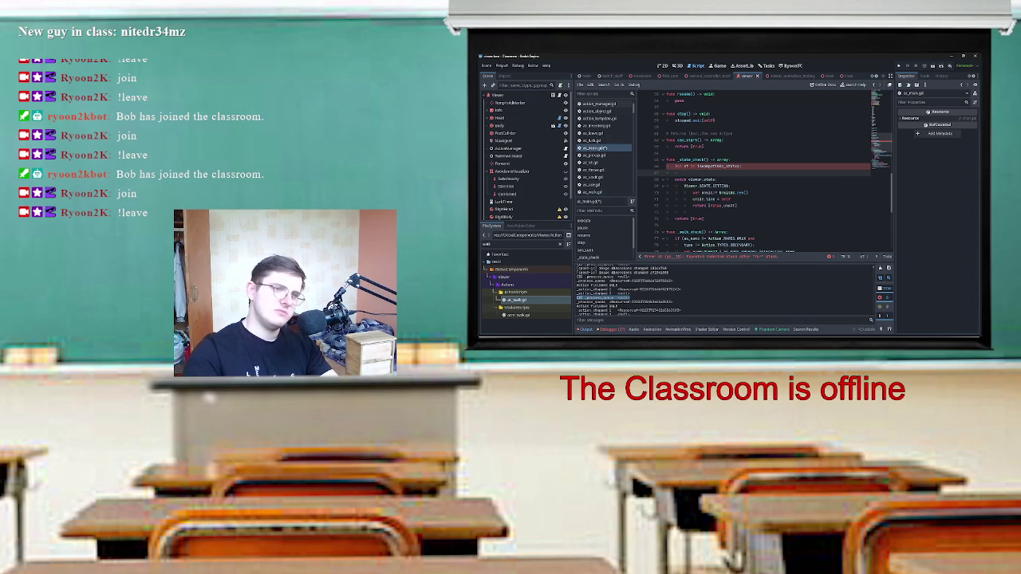
pyautogui.moveTo(675, 180); pyautogui.dragTo(736, 205)
pyautogui.press('Tab')
pyautogui.click(684, 173)
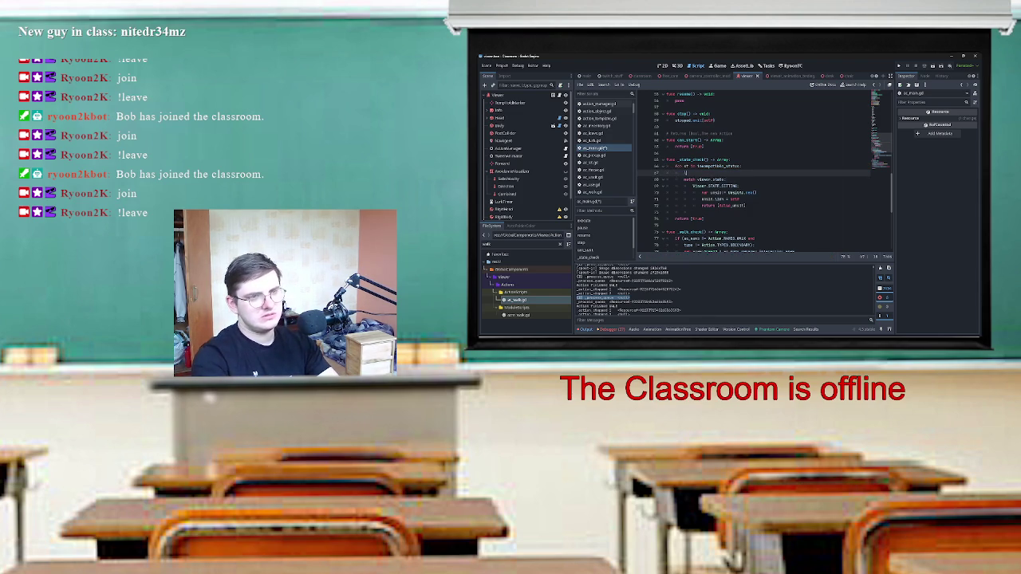
pyautogui.press('BackSpace')
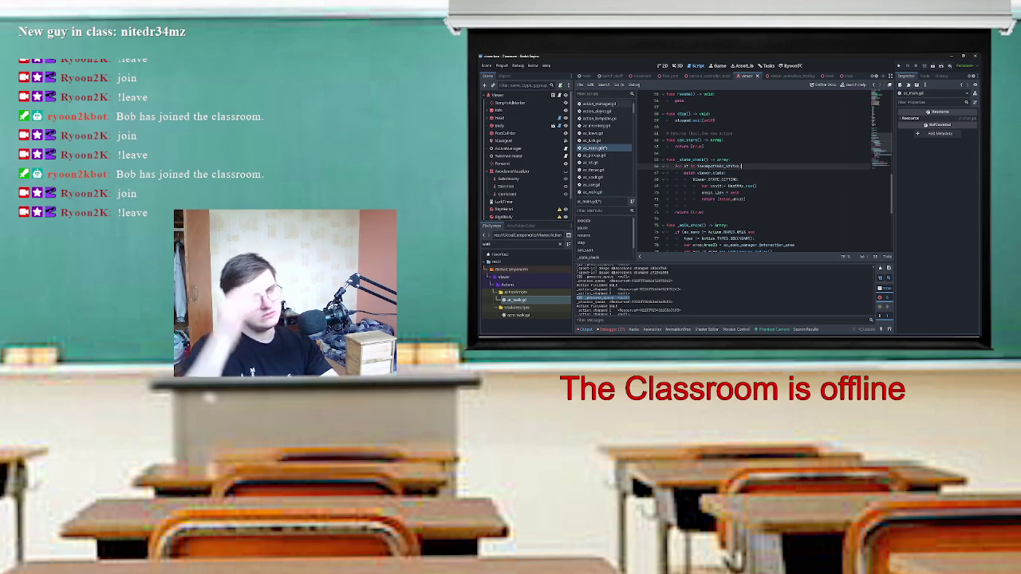
# Undo the indent and rewrite the loop header as an unfinished if ... .has( check.
pyautogui.click(697, 172)
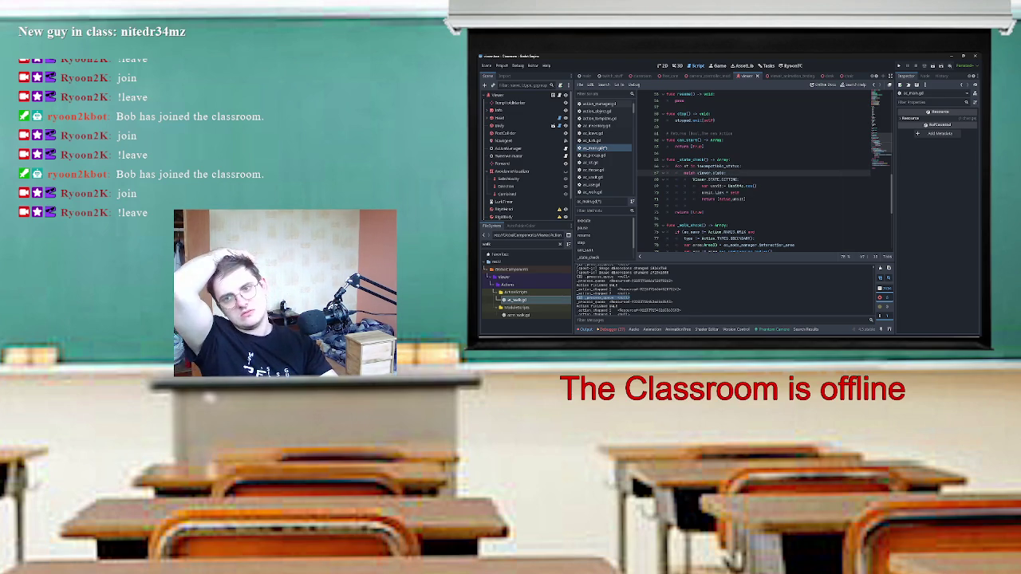
pyautogui.hotkey('ctrl', 'z')
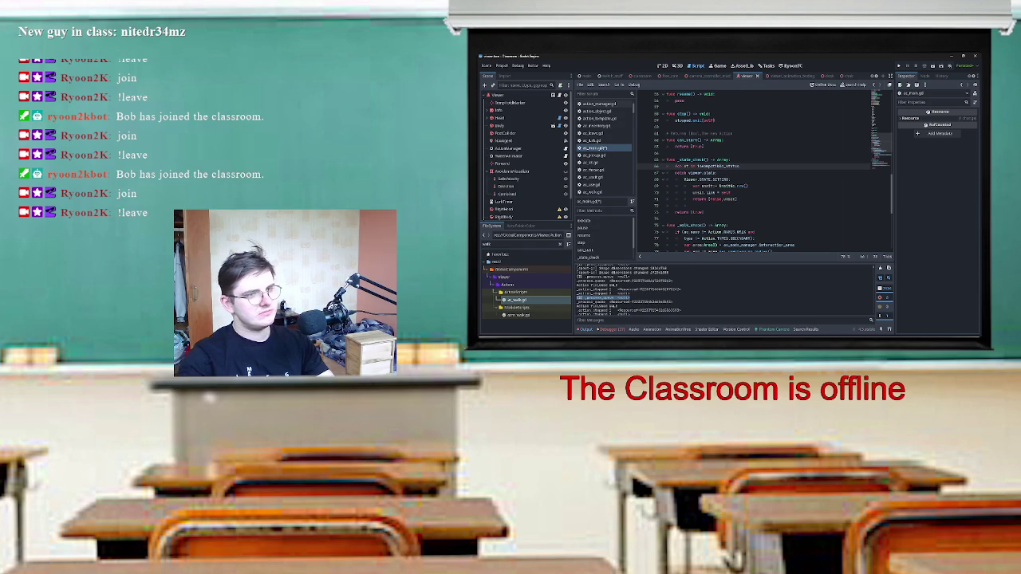
pyautogui.hotkey('ctrl', 'BackSpace')
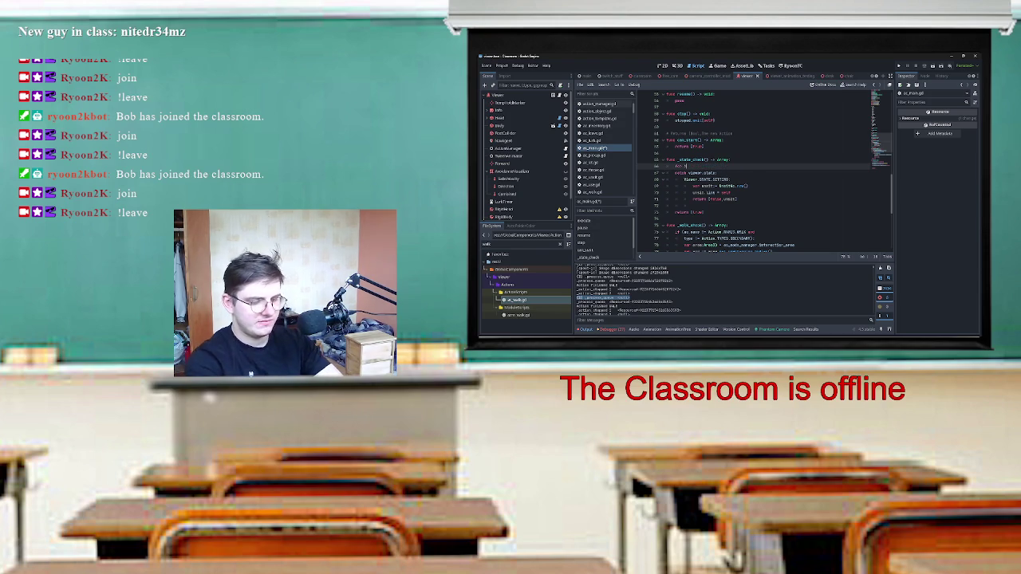
pyautogui.hotkey('ctrl', 'space')
pyautogui.hotkey('ctrl', 'BackSpace')
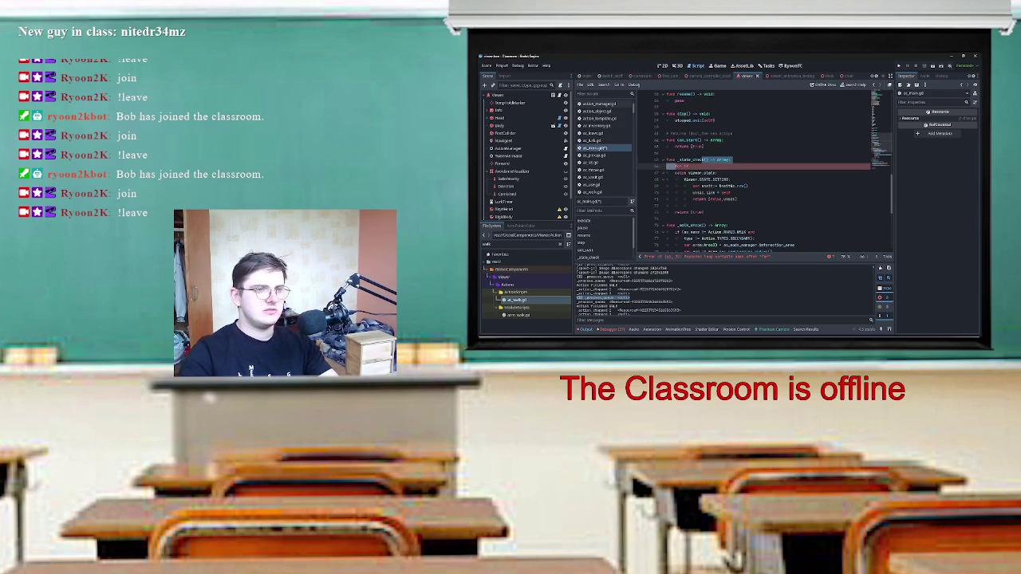
pyautogui.write('item')
pyautogui.hotkey('ctrl', 'BackSpace')
pyautogui.hotkey('ctrl', 'BackSpace')
pyautogui.write('if')
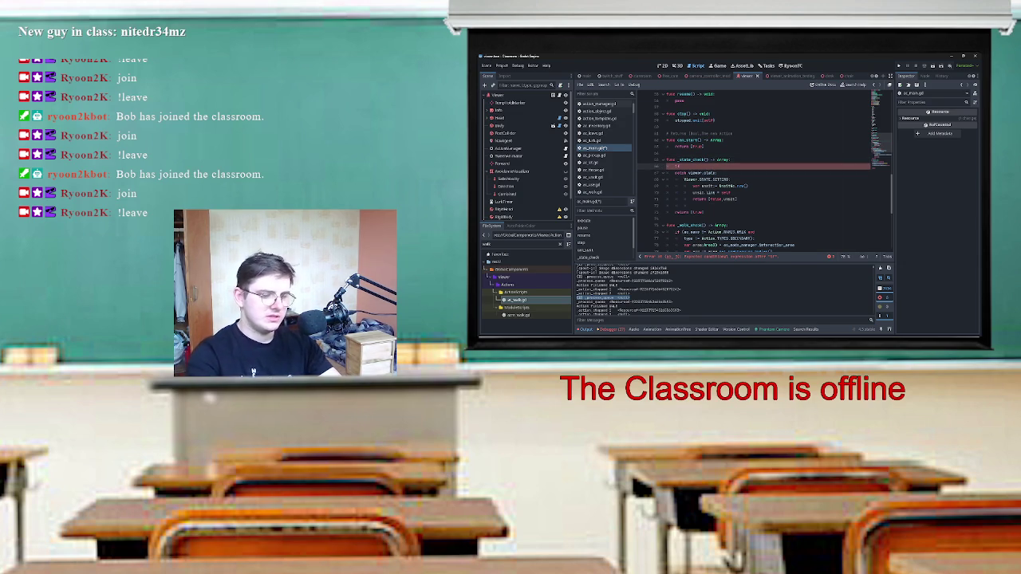
pyautogui.write(' viewer.state.has(Vi')
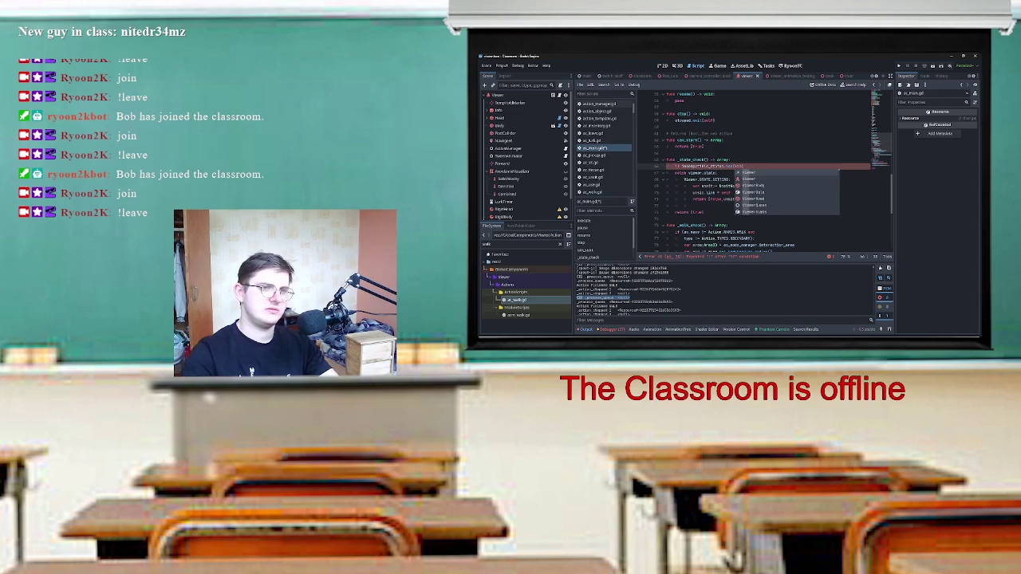
pyautogui.write('e')
# Paste viewer.state into the has() call, nest the match block under the if, and open ac_walk.gd.
pyautogui.moveTo(688, 173); pyautogui.dragTo(717, 172)
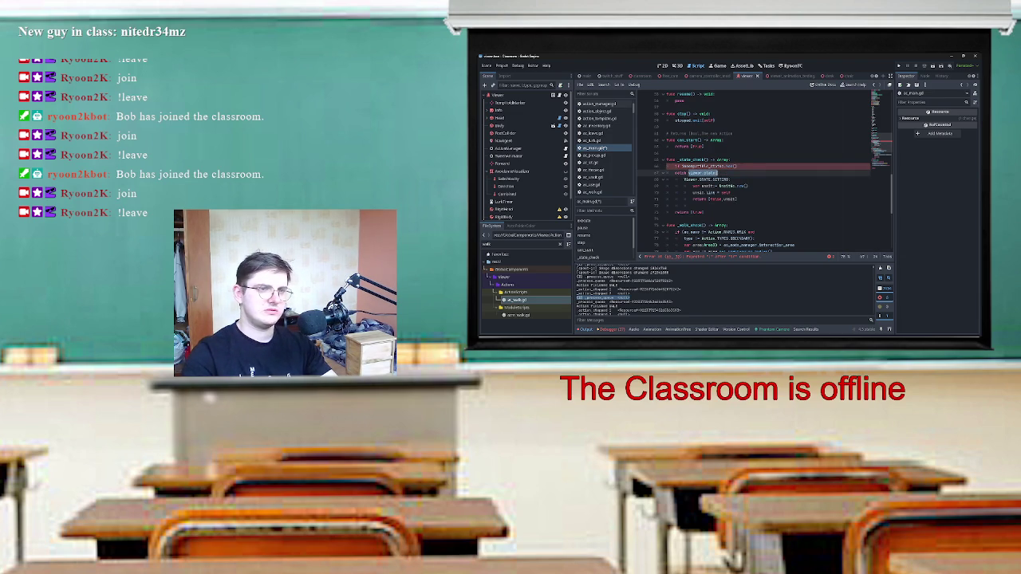
pyautogui.hotkey('ctrl', 'c')
pyautogui.hotkey('ctrl', 'v')
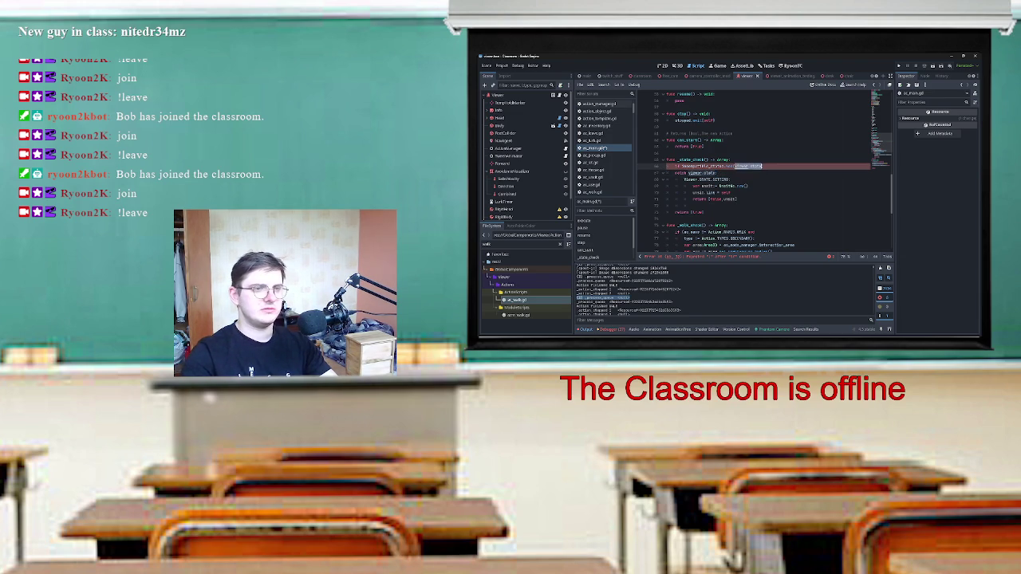
pyautogui.moveTo(720, 192)
pyautogui.mouseDown()
pyautogui.moveTo(737, 199)
pyautogui.moveTo(675, 172)
pyautogui.mouseUp()
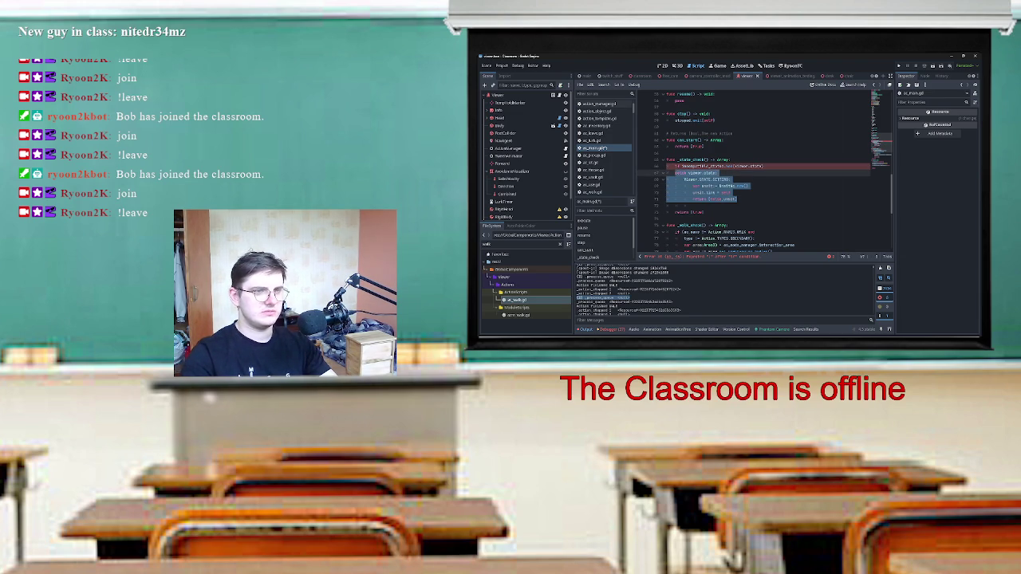
pyautogui.press('Tab')
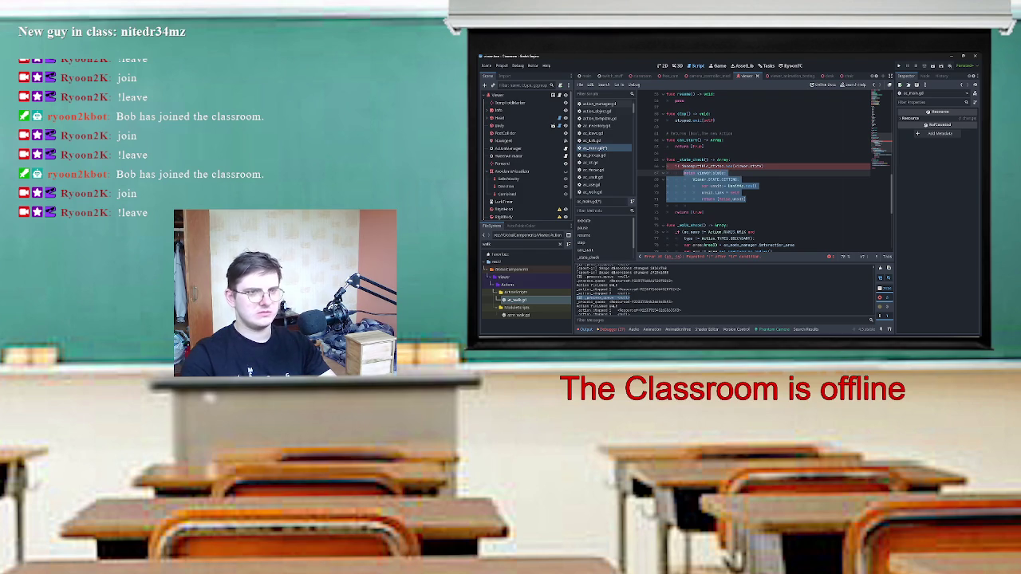
pyautogui.click(735, 166)
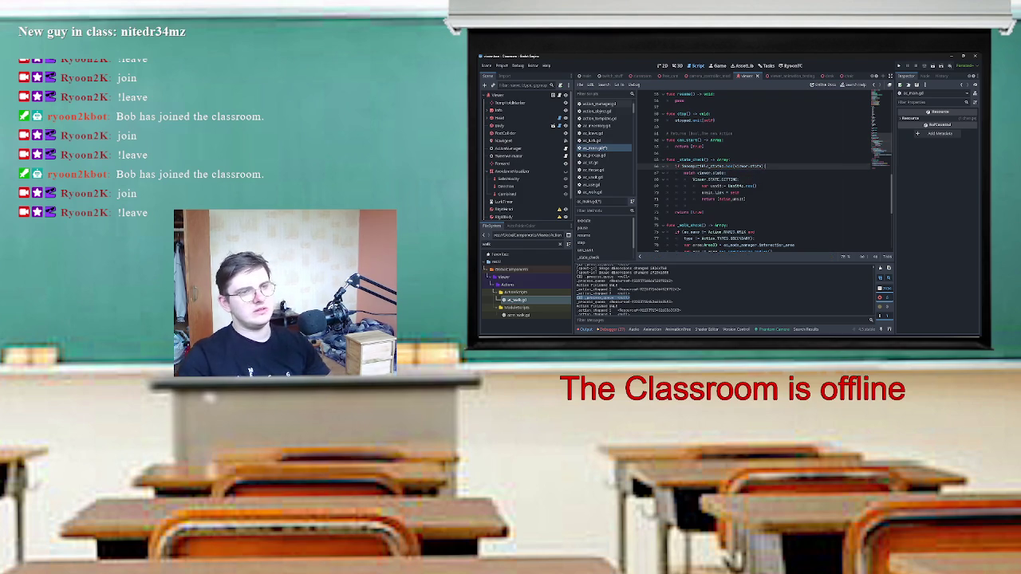
pyautogui.moveTo(683, 173); pyautogui.dragTo(746, 198)
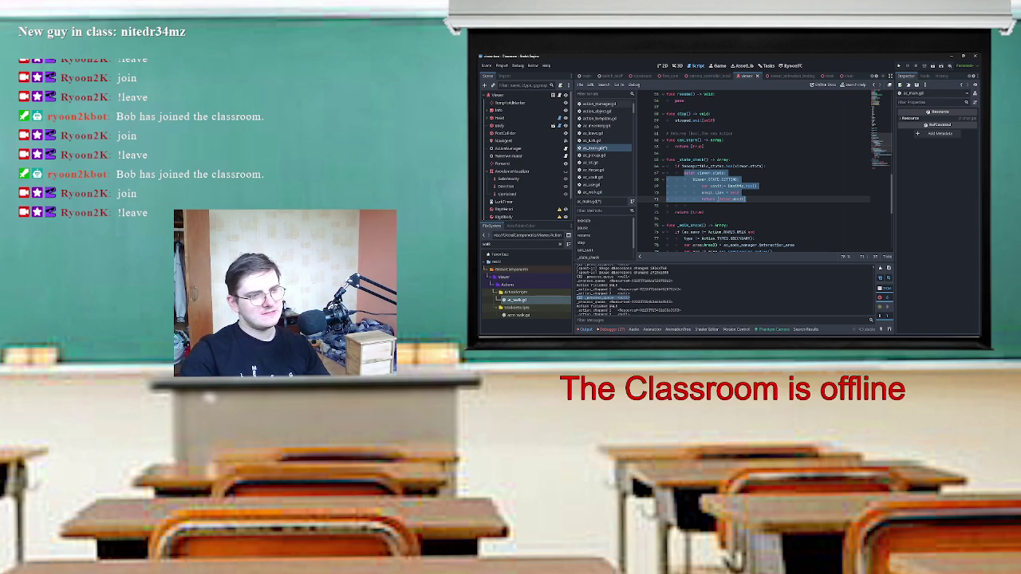
pyautogui.doubleClick(515, 299)
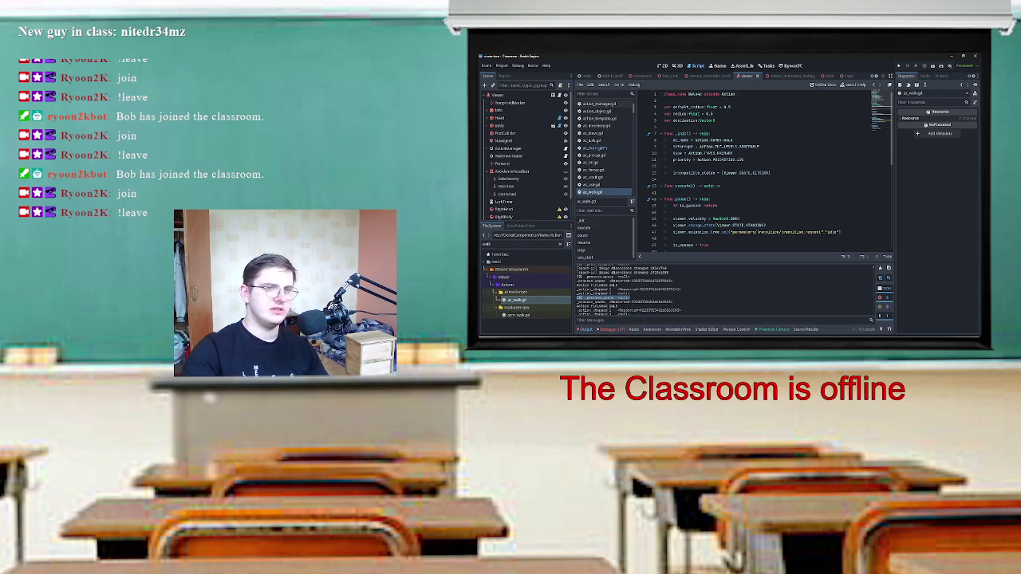
# Switch to the other AI script and shift its _state_check match block back one indent level.
pyautogui.moveTo(724, 173); pyautogui.dragTo(770, 173)
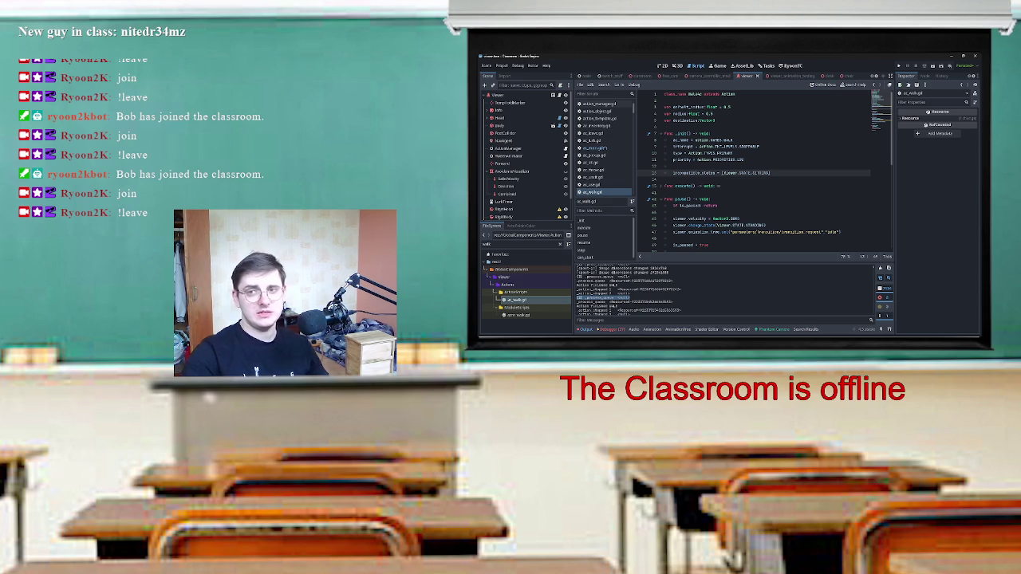
pyautogui.scroll(-10, 766, 175)
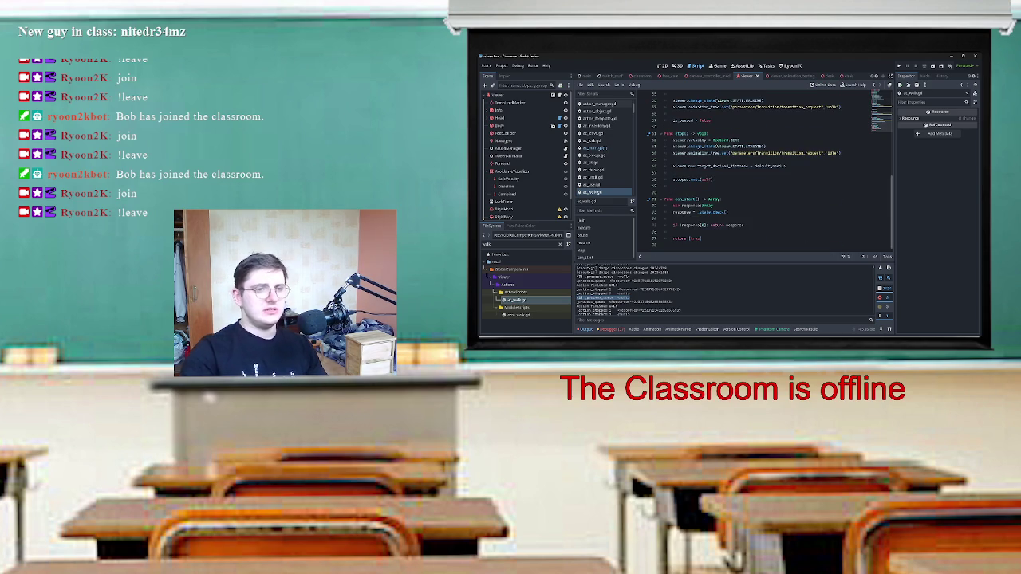
pyautogui.click(598, 147)
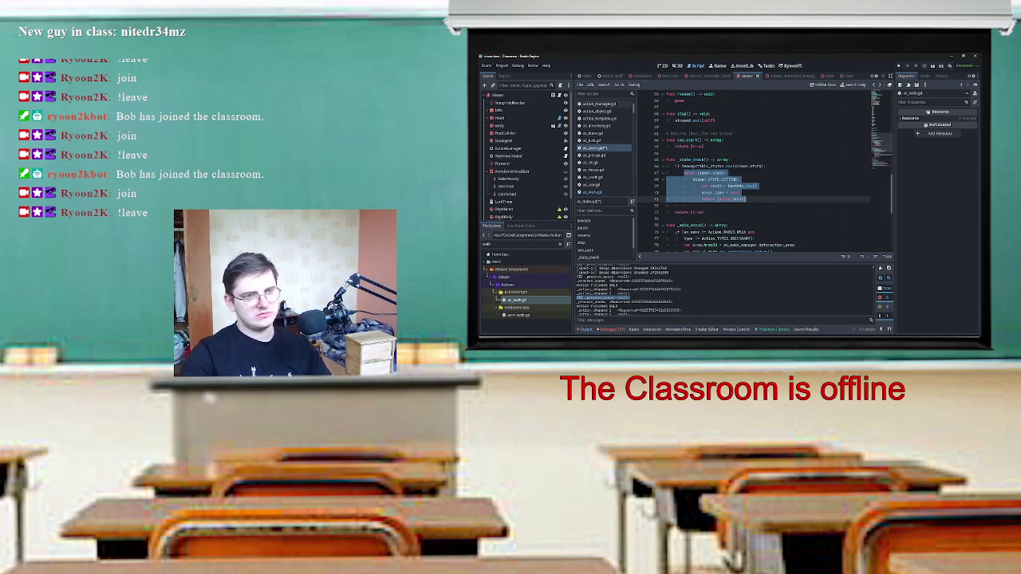
pyautogui.hotkey('ctrl', 'z')
pyautogui.hotkey('ctrl', 'shift', 'z')
pyautogui.hotkey('ctrl', 'z')
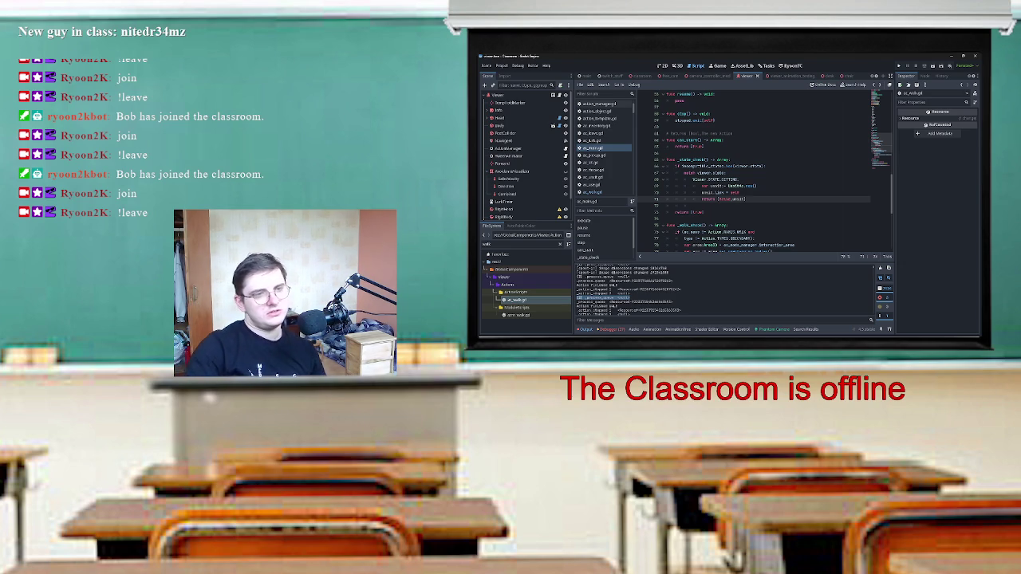
# Change ac_walk.gd's check to 'if response[0] == false: return response', then open action_manager.gd.
pyautogui.click(718, 133)
pyautogui.click(588, 256)
pyautogui.click(592, 191)
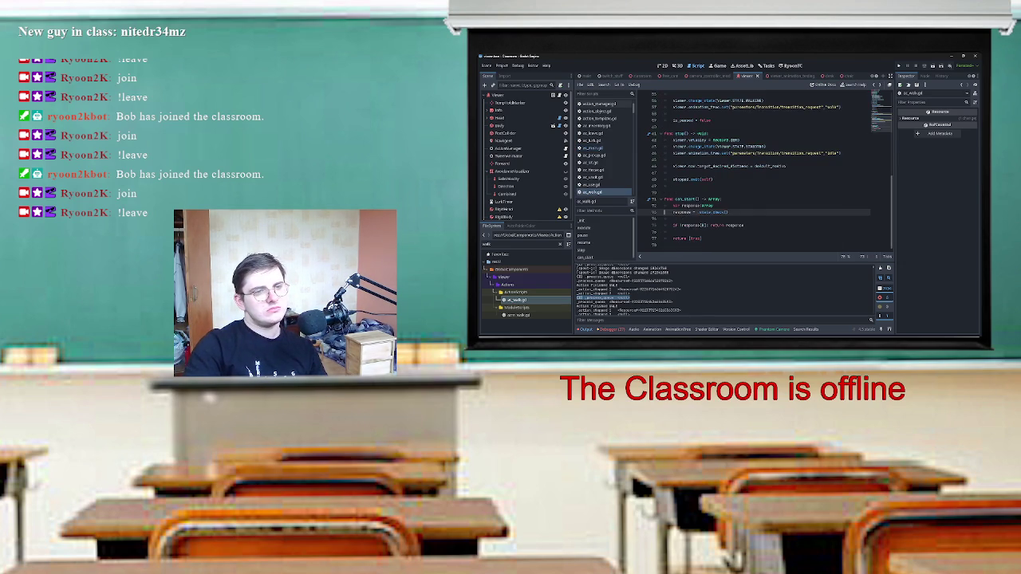
pyautogui.moveTo(735, 225)
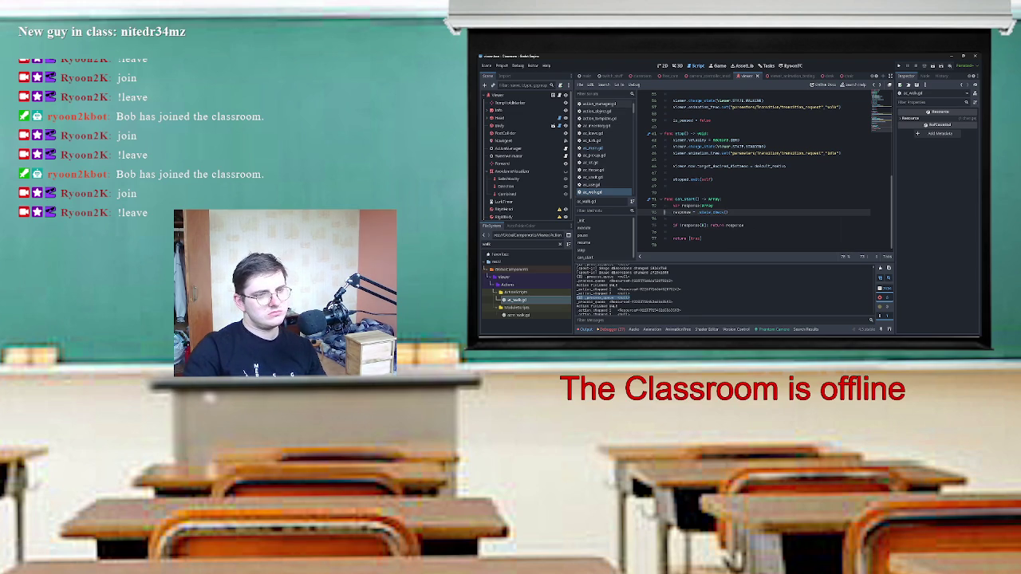
pyautogui.click(680, 225)
pyautogui.press('Delete')
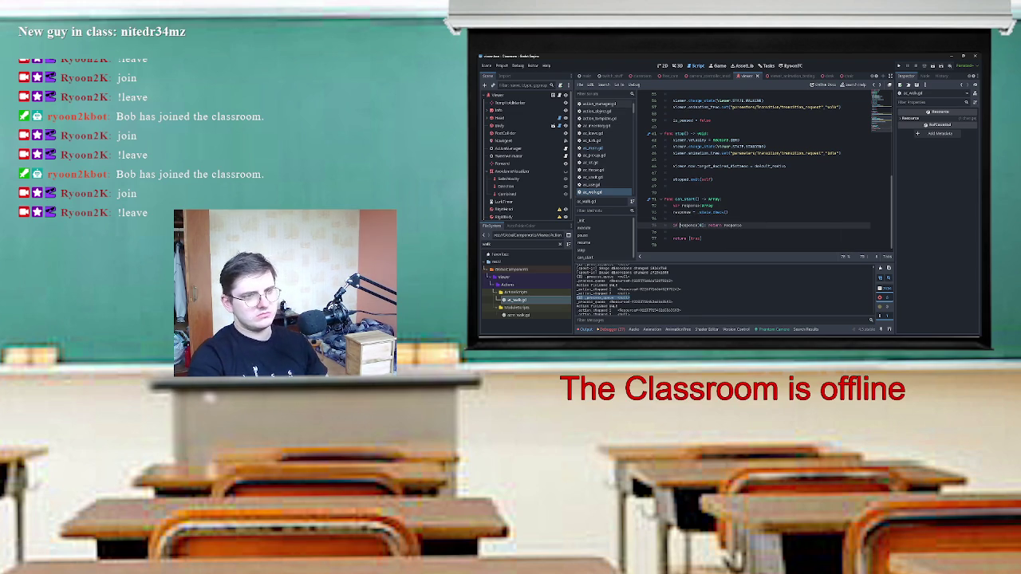
pyautogui.press('Delete')
pyautogui.write('== false')
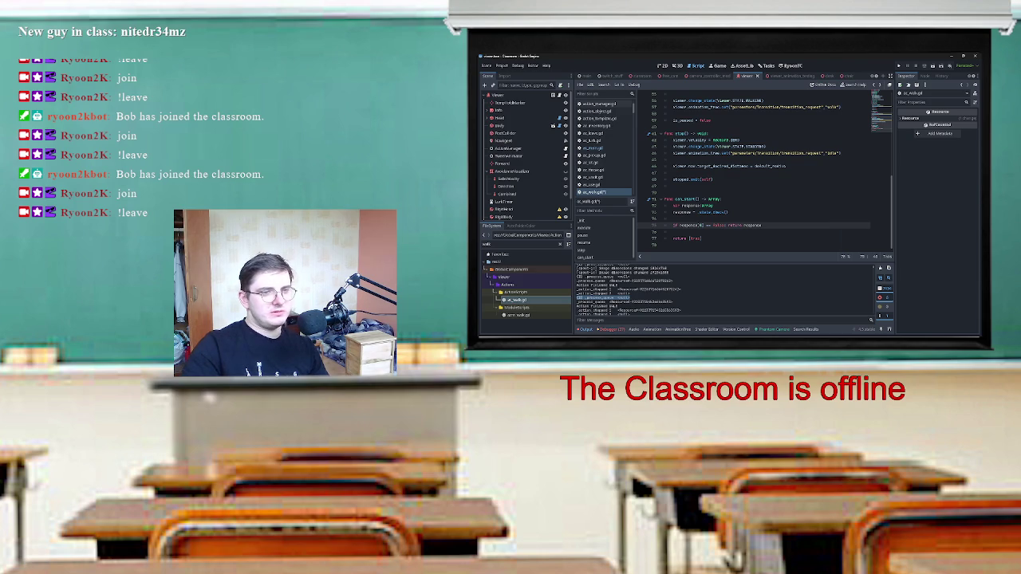
pyautogui.click(701, 239)
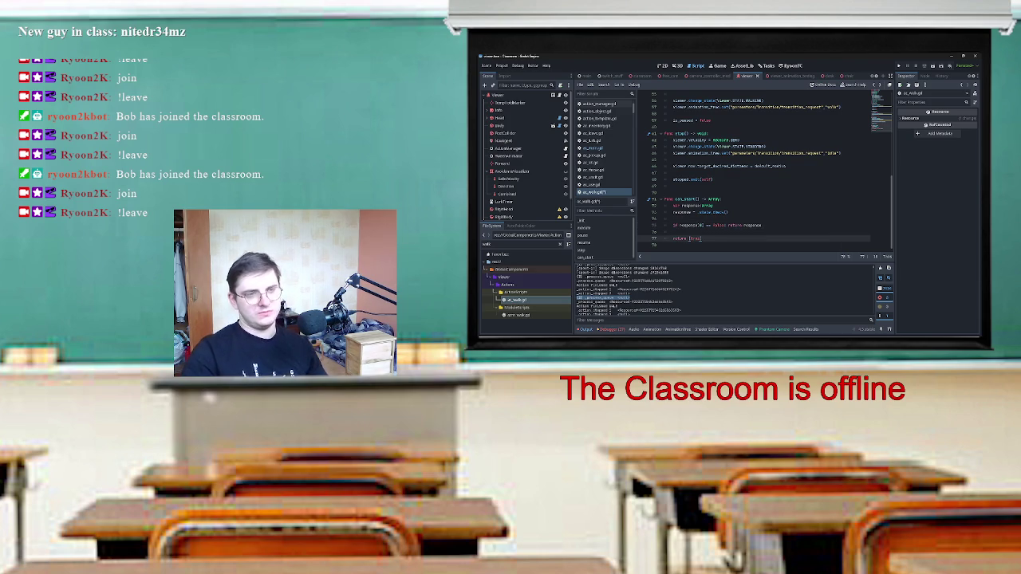
pyautogui.click(600, 104)
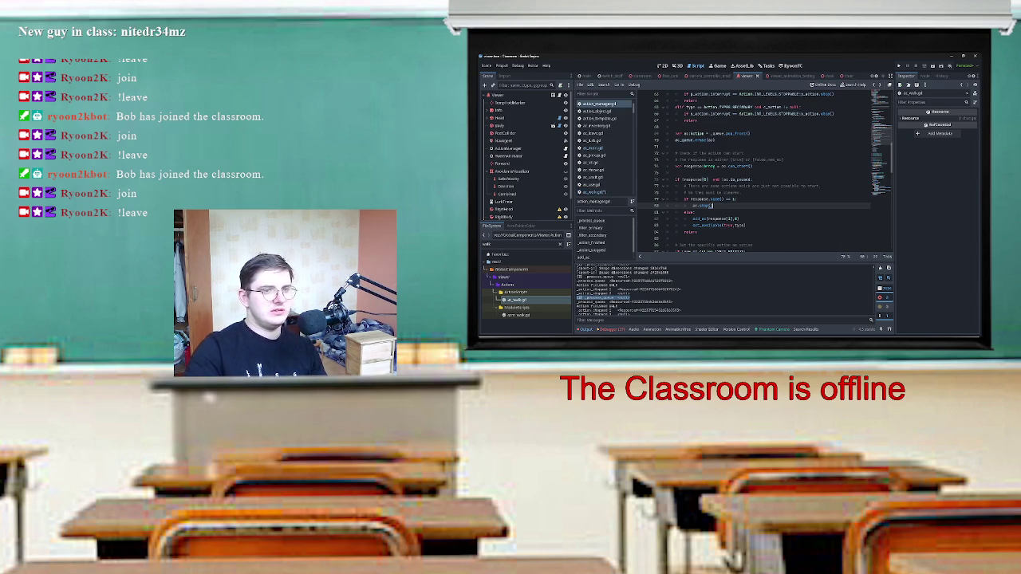
# Rewrite line 76 as 'if response[0] == false and not ac.is_paused:'.
pyautogui.click(679, 180)
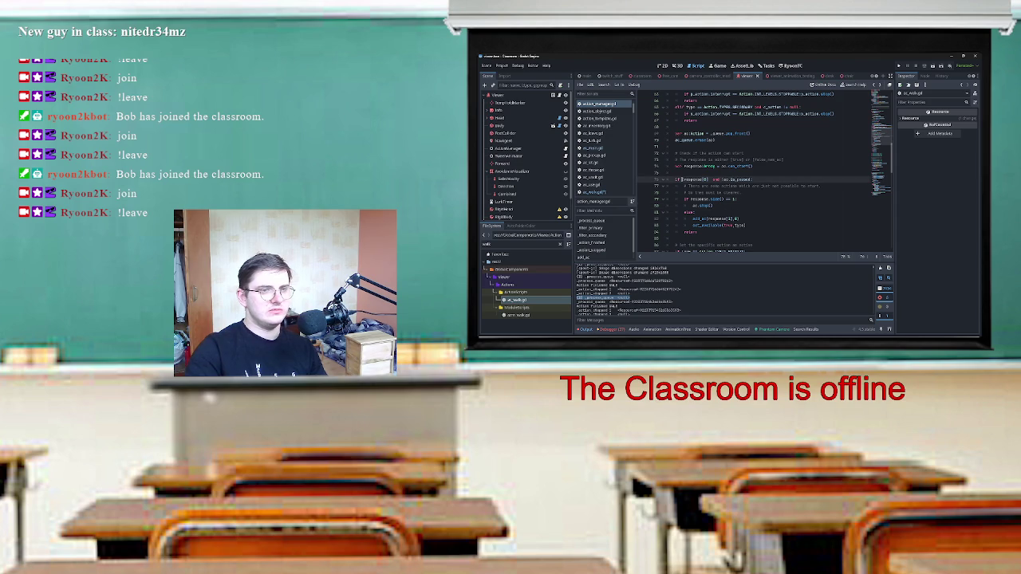
pyautogui.press('BackSpace')
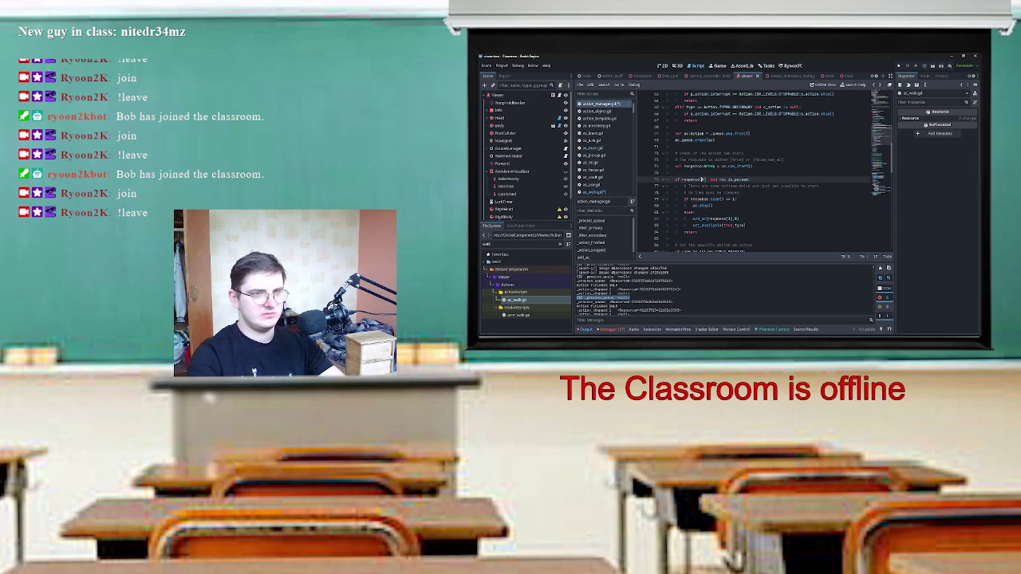
pyautogui.write('== fals')
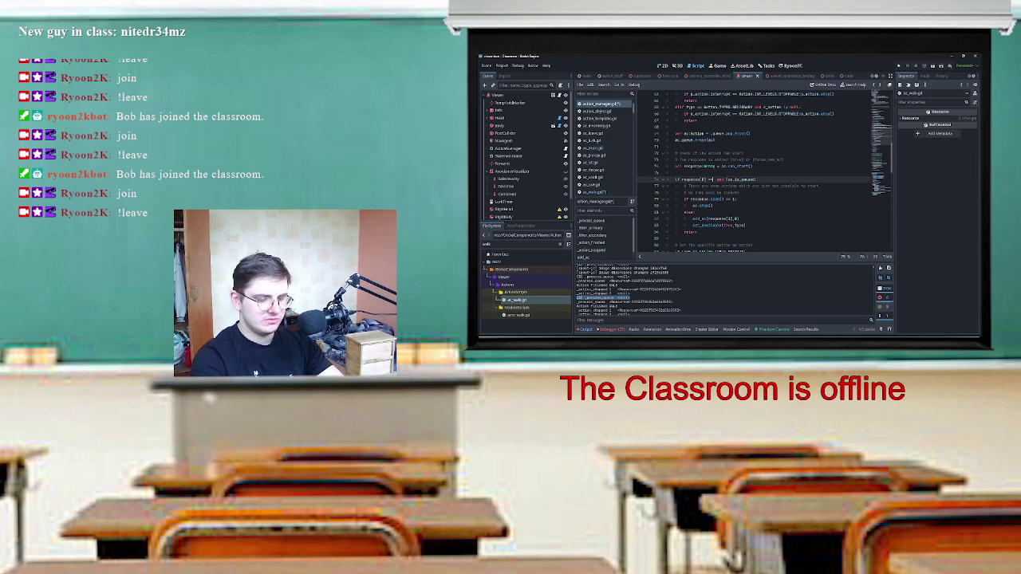
pyautogui.write('e')
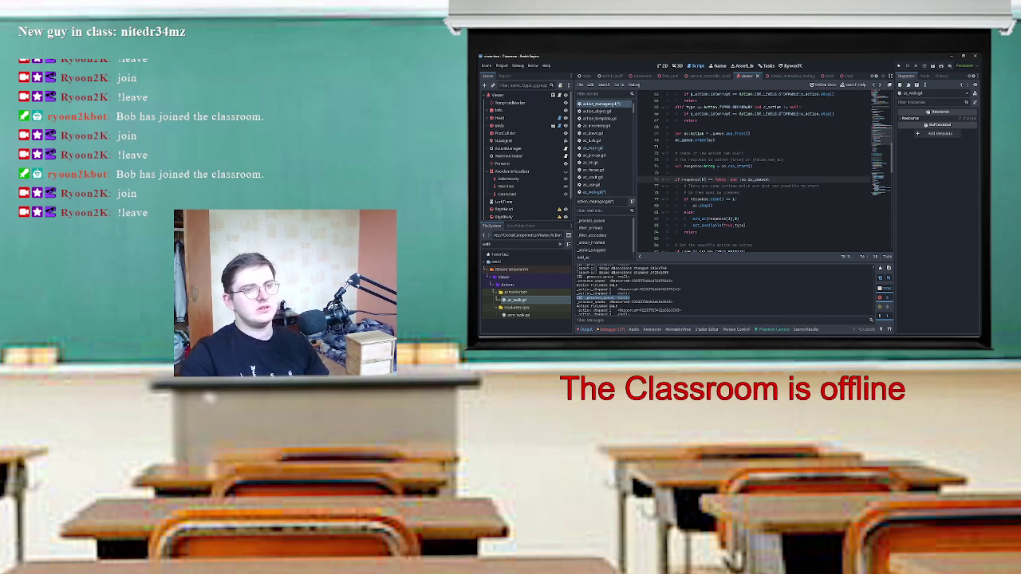
pyautogui.moveTo(680, 179); pyautogui.dragTo(764, 179)
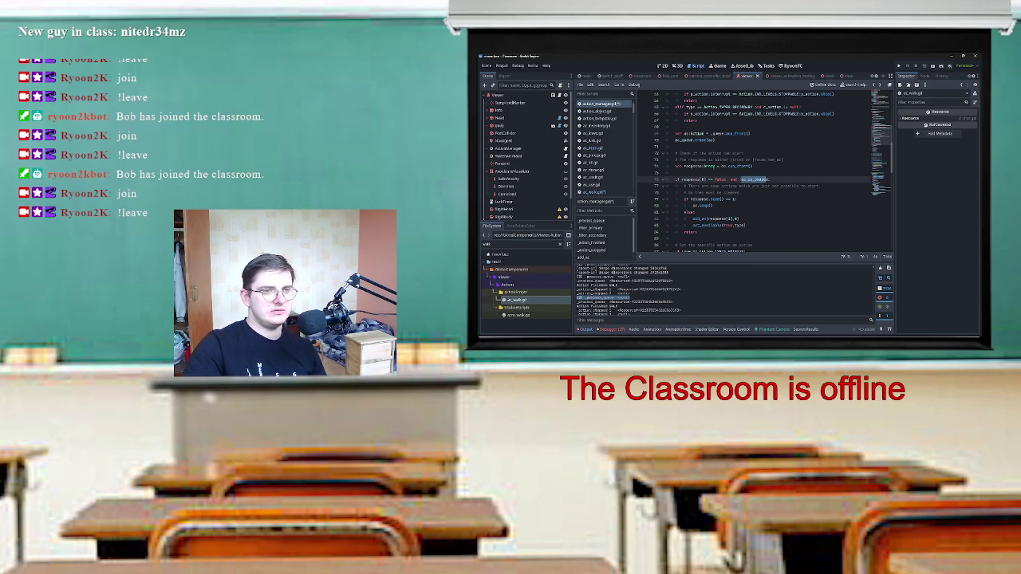
pyautogui.click(743, 180)
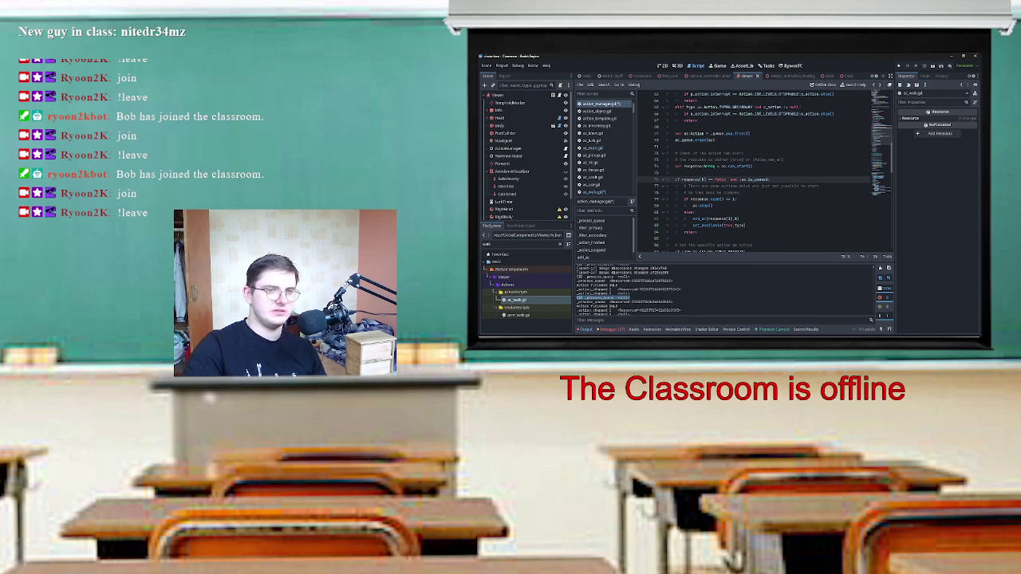
pyautogui.write('not')
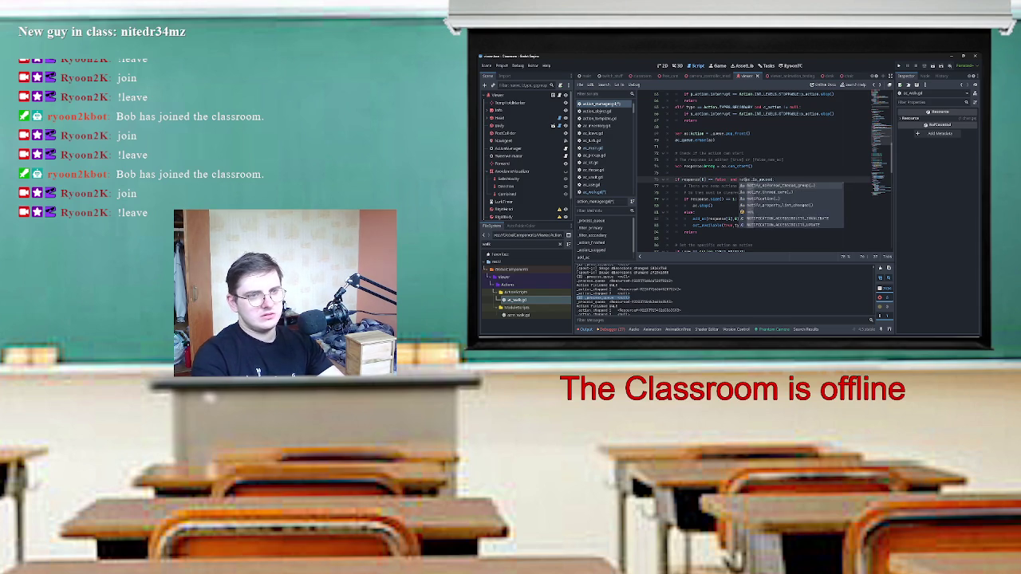
pyautogui.press('Escape')
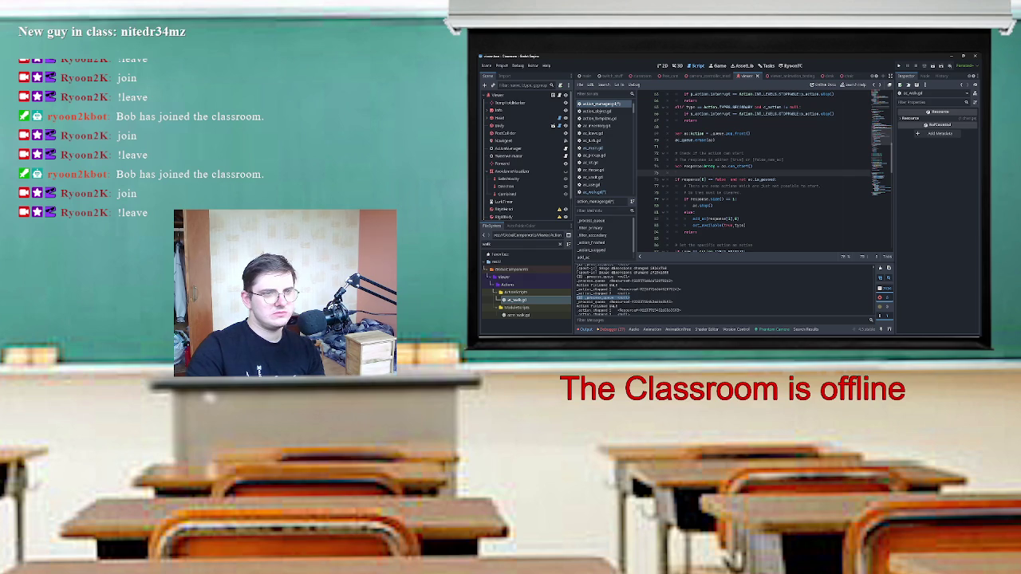
# Review the edited condition and the ac.stop() lines below it.
pyautogui.doubleClick(720, 179)
pyautogui.click(728, 179)
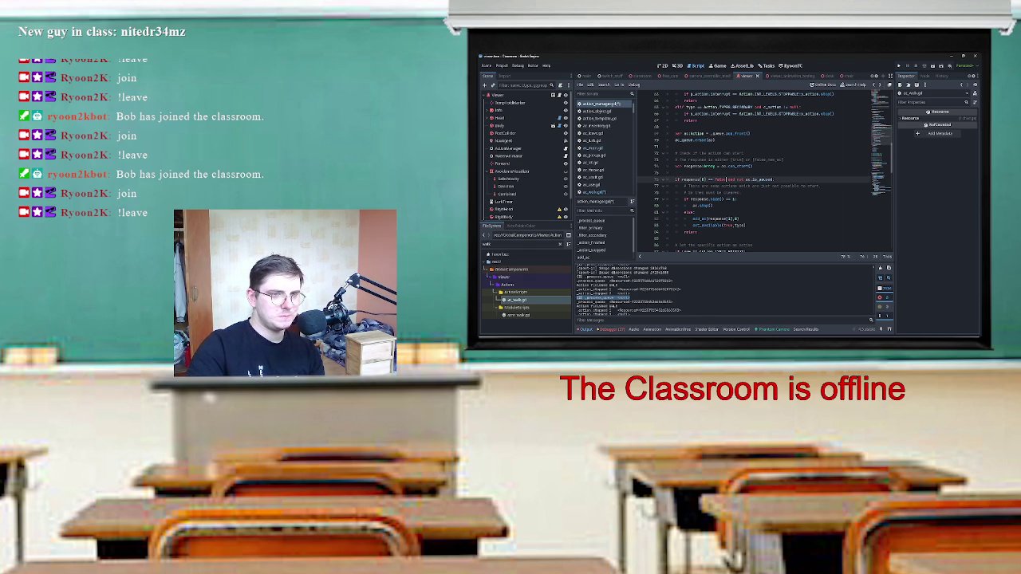
pyautogui.moveTo(692, 219); pyautogui.dragTo(740, 219)
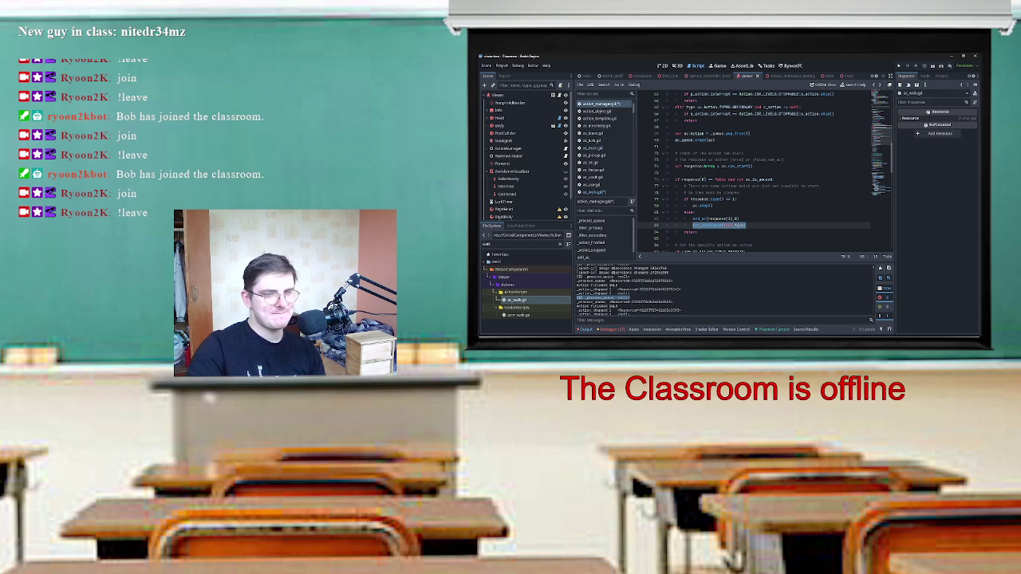
pyautogui.click(710, 205)
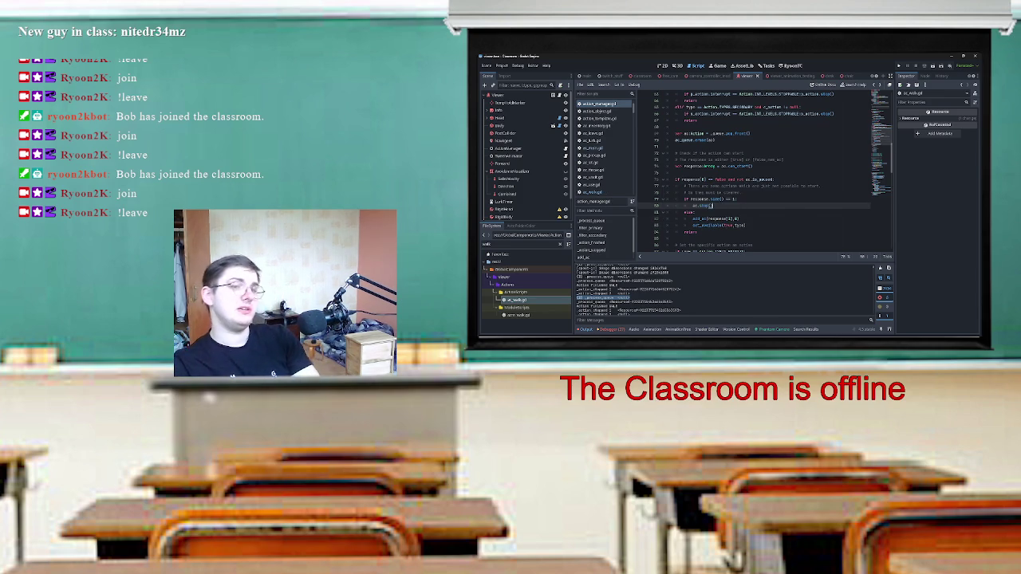
pyautogui.scroll(-5, 765, 172)
pyautogui.scroll(1, 766, 171)
pyautogui.scroll(1, 766, 172)
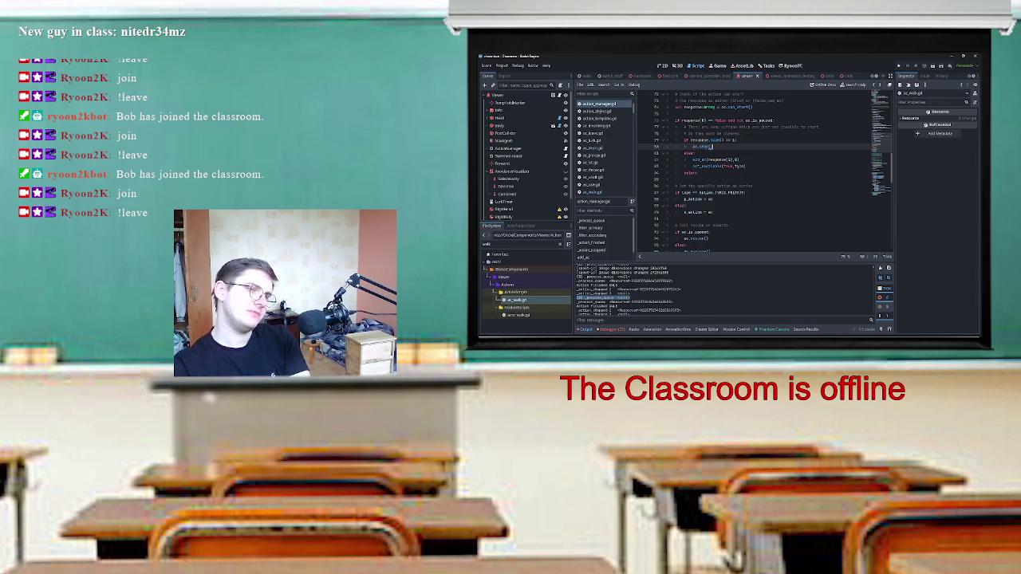
pyautogui.scroll(4, 766, 171)
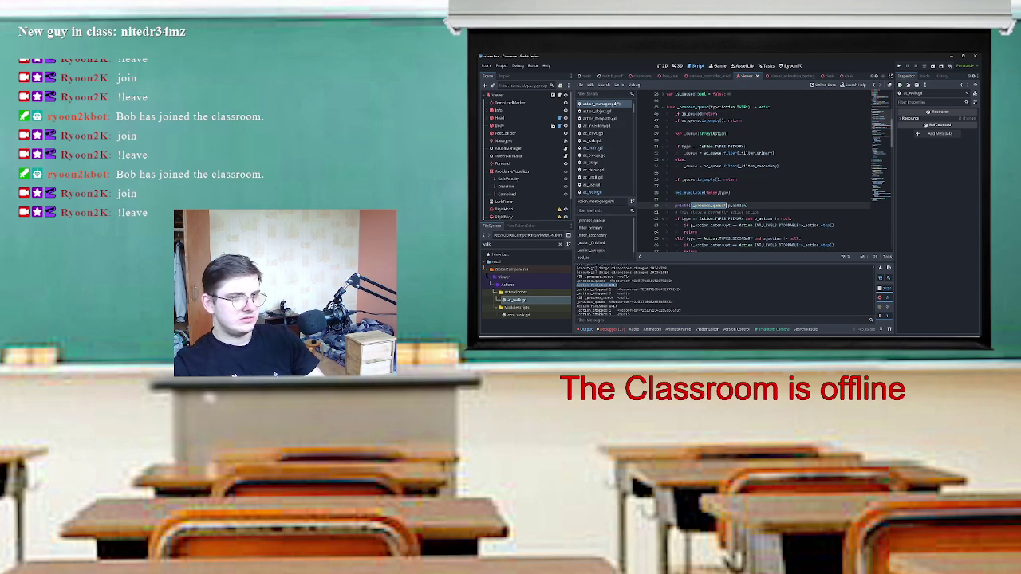
# Scroll down action_manager.gd to the new print statements.
pyautogui.scroll(-8, 765, 171)
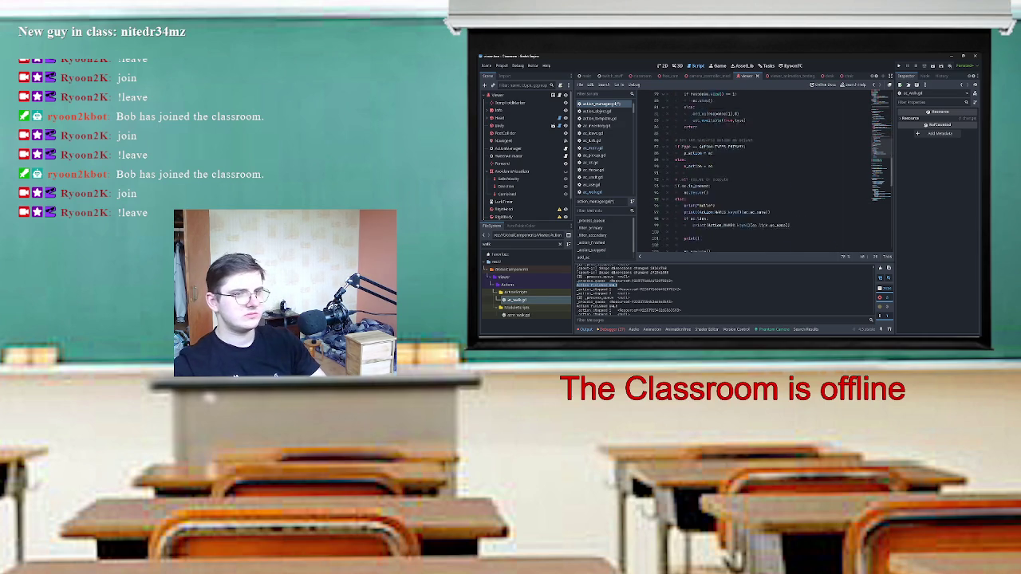
# Replace line 96's print content with a "_process_queue" label and %s format.
pyautogui.click(698, 172)
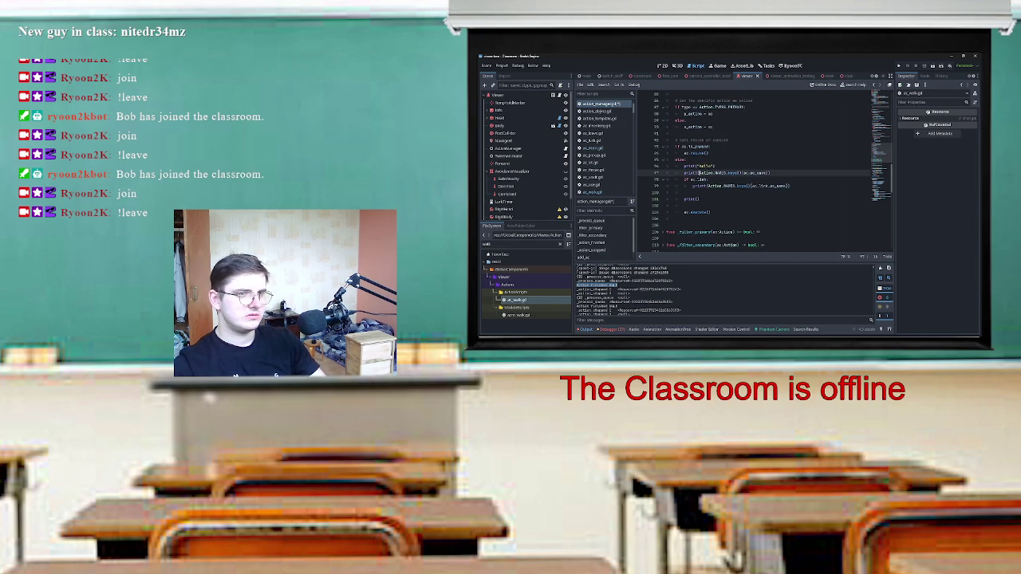
pyautogui.click(697, 166)
pyautogui.hotkey('ctrl', 'space')
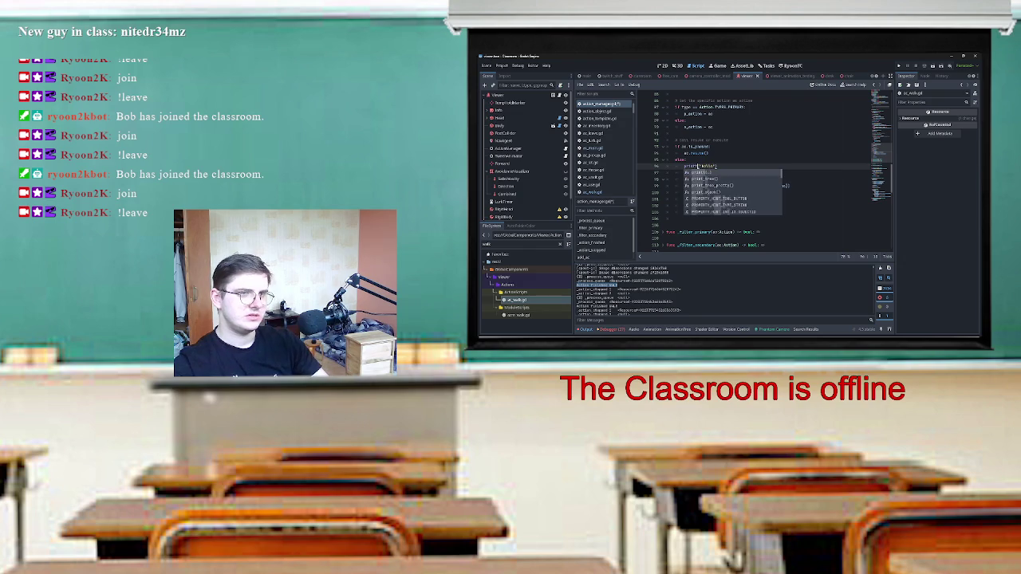
pyautogui.press('Escape')
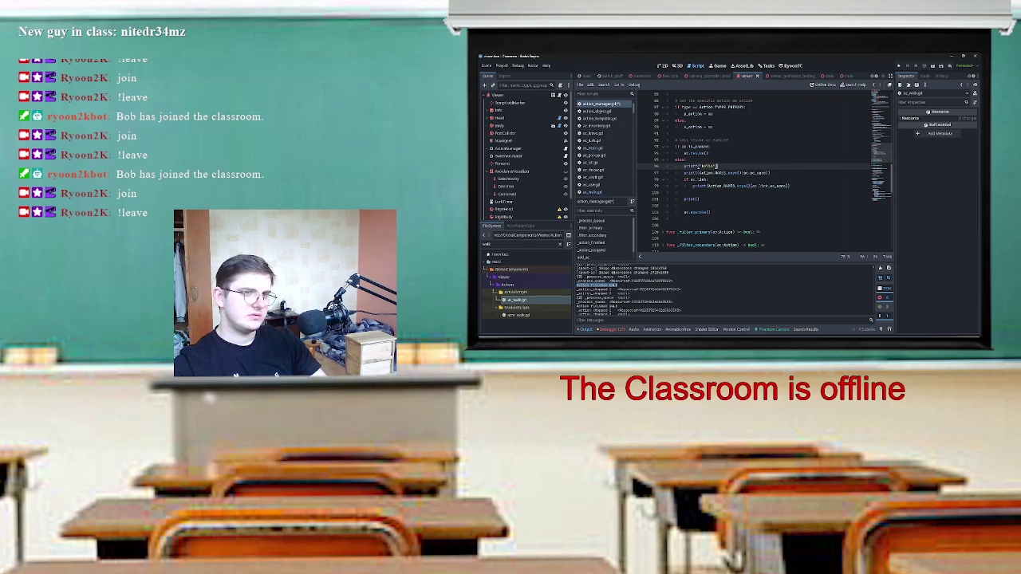
pyautogui.press('BackSpace')
pyautogui.press('BackSpace')
pyautogui.press('BackSpace')
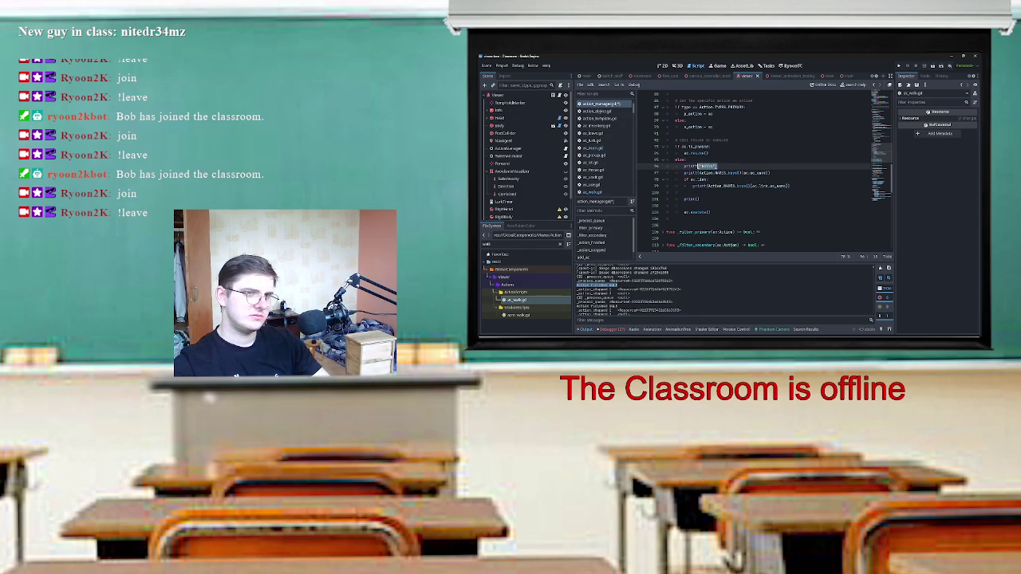
pyautogui.press('BackSpace')
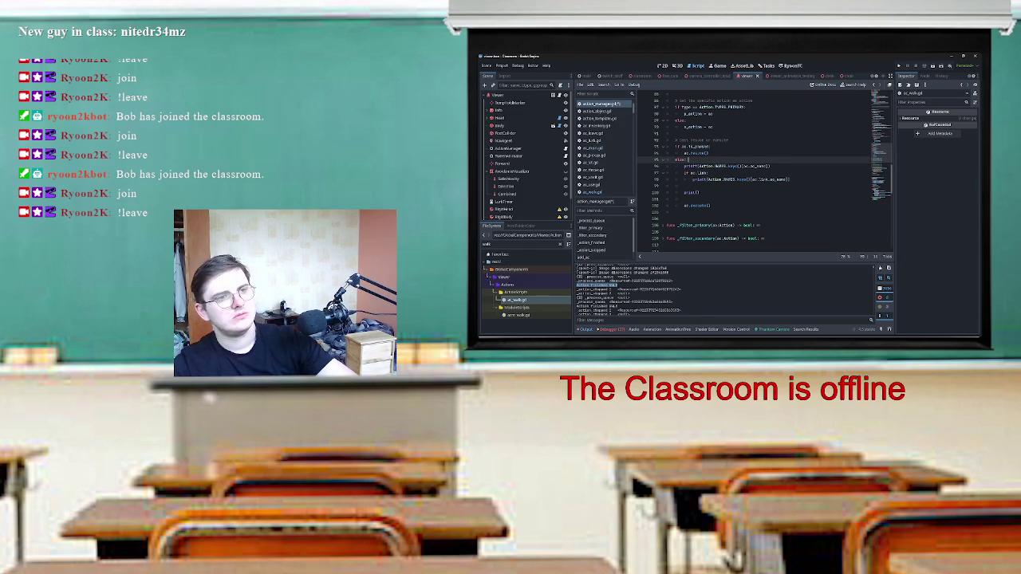
pyautogui.write('"_process_queue", ')
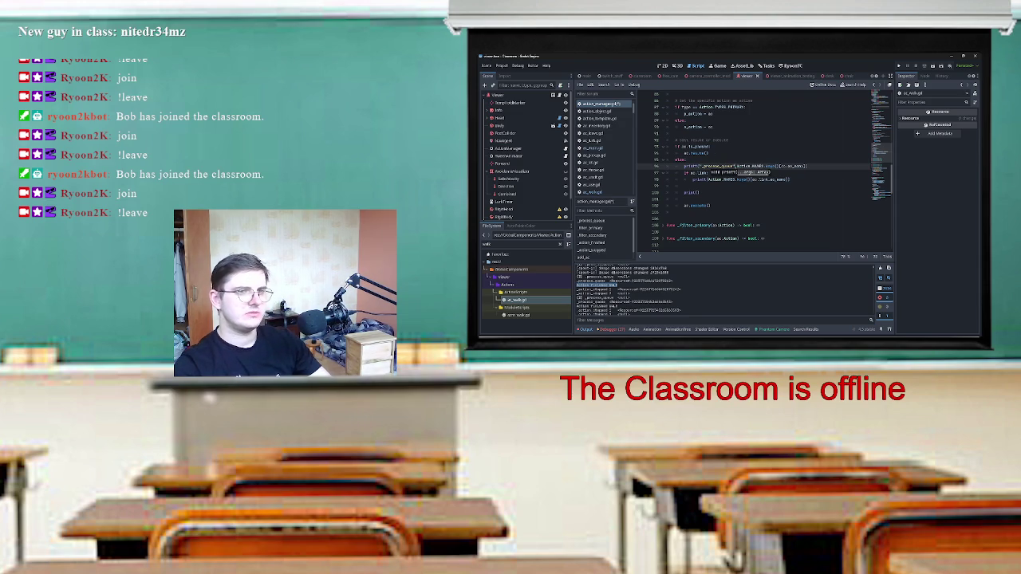
pyautogui.write(': %s')
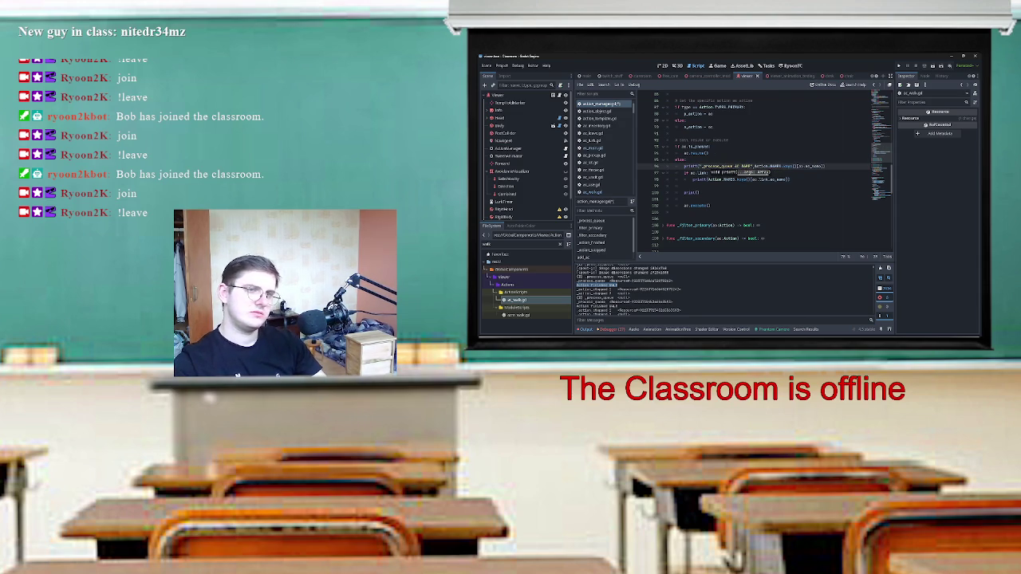
# Label line 98's print "_process_queue AC LINK NAME" and add print(ac.queue) on line 100.
pyautogui.hotkey('ctrl', 'shift', 'Left')
pyautogui.hotkey('ctrl', 'shift', 'Left')
pyautogui.hotkey('ctrl', 'shift', 'Left')
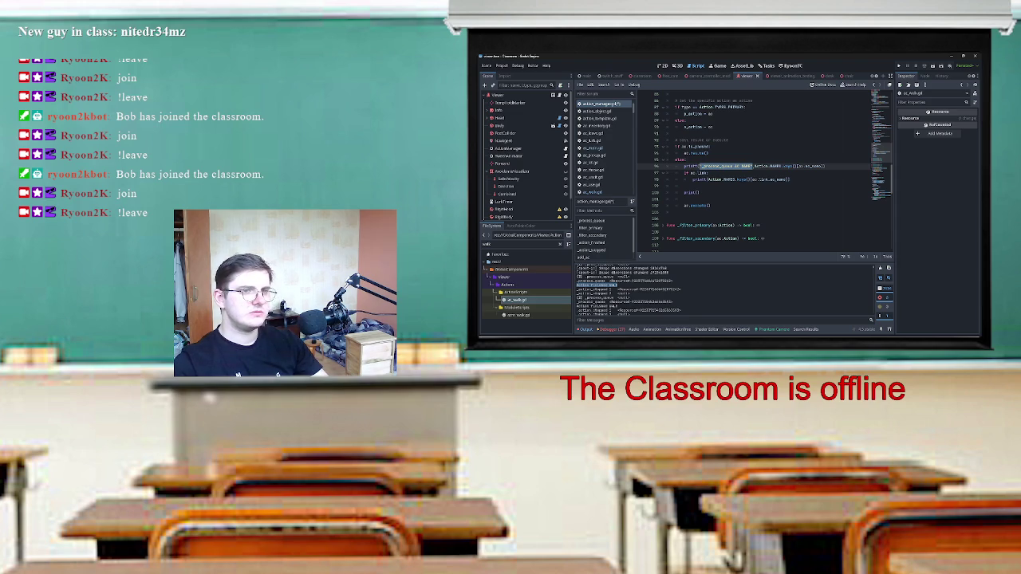
pyautogui.hotkey('ctrl', 'c')
pyautogui.click(704, 178)
pyautogui.write('"')
pyautogui.hotkey('ctrl', 'v')
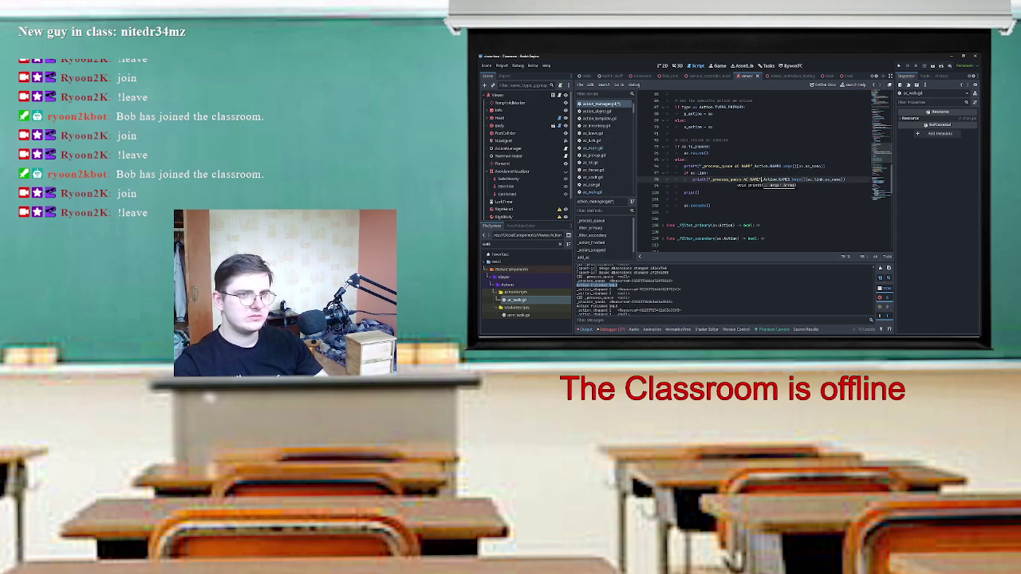
pyautogui.write('LINK')
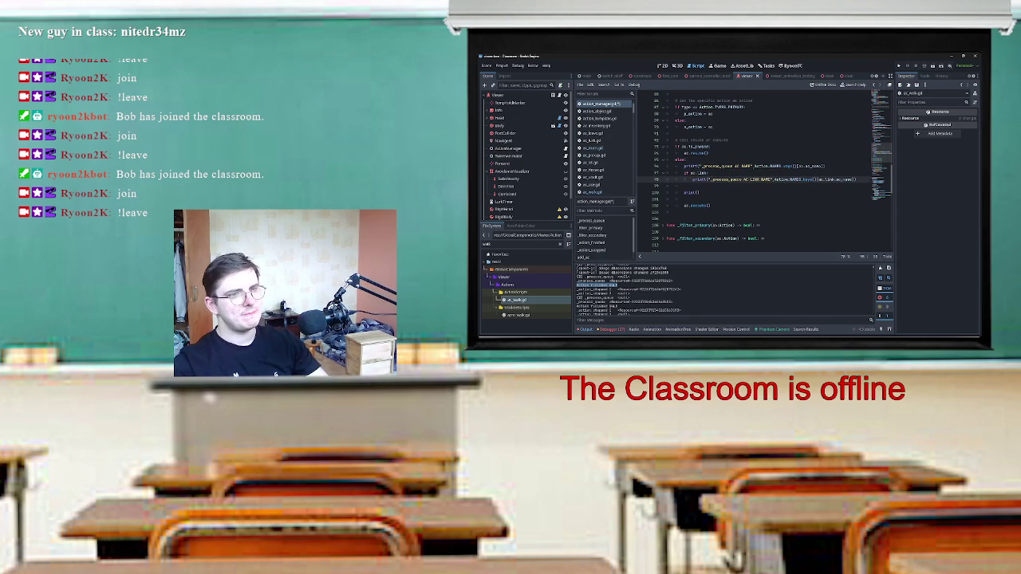
pyautogui.click(699, 193)
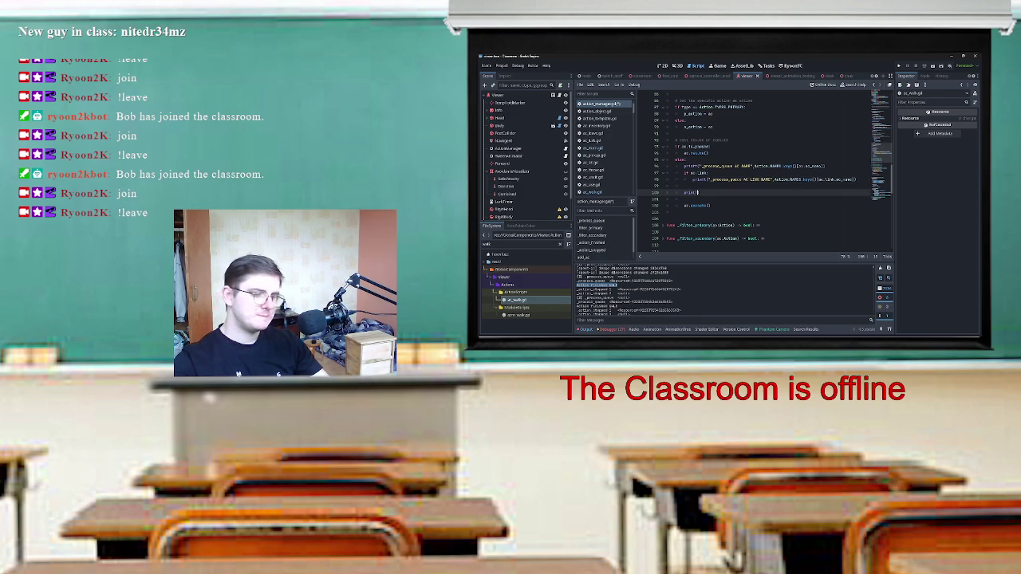
pyautogui.write('ac.queue')
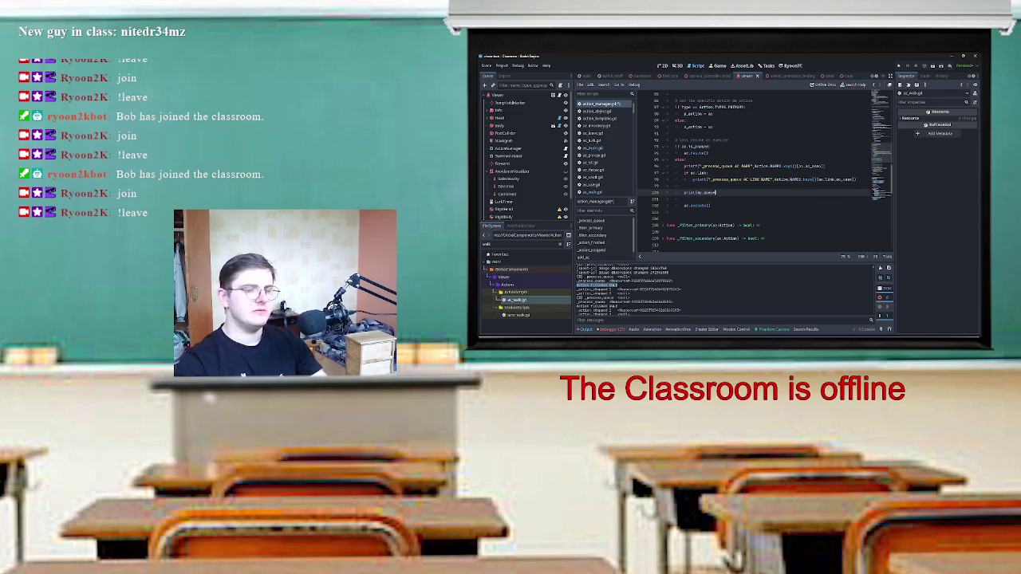
# Save action_manager.gd and run the current scene to test the prints.
pyautogui.click(705, 152)
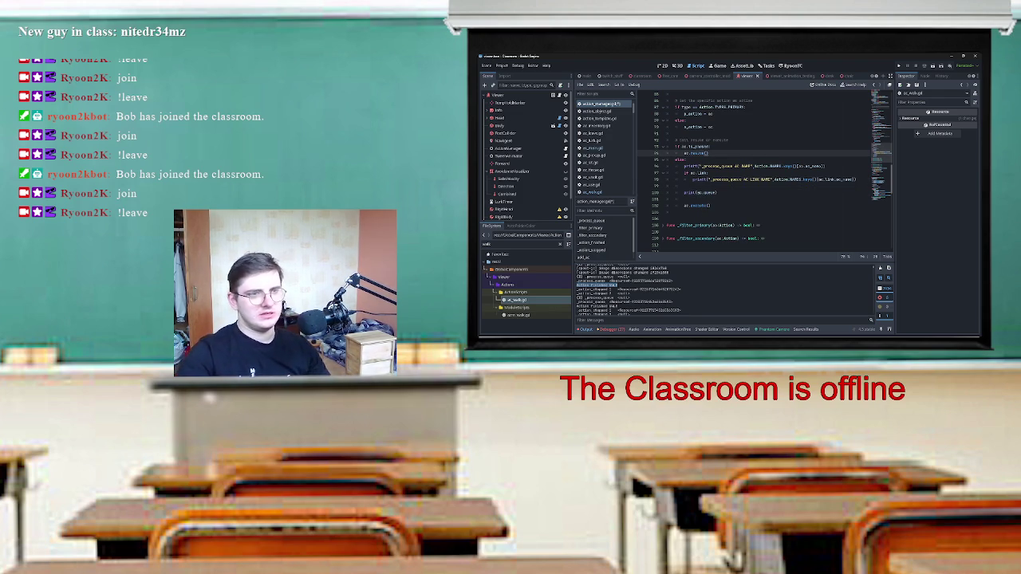
pyautogui.hotkey('ctrl', 's')
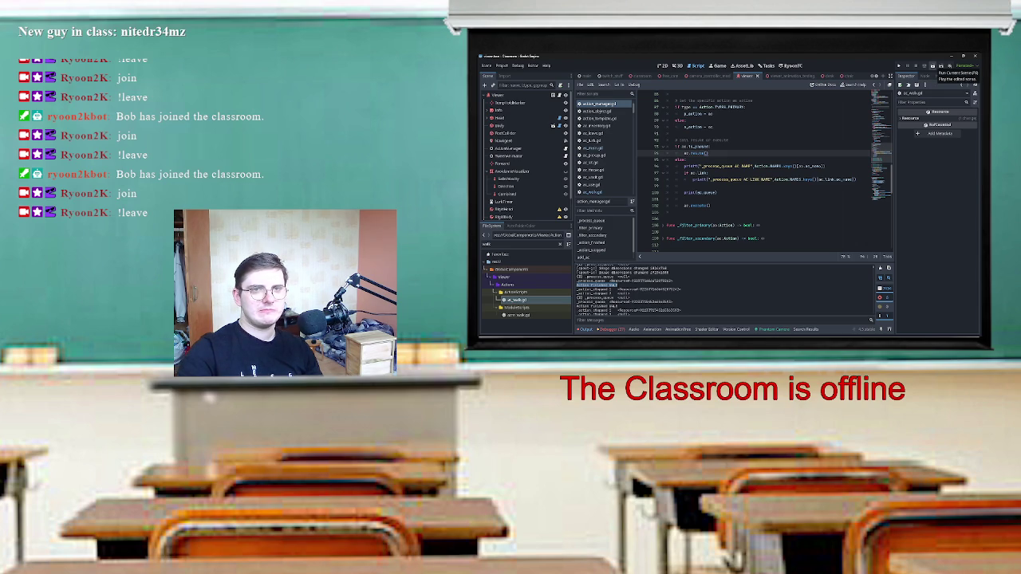
pyautogui.click(932, 67)
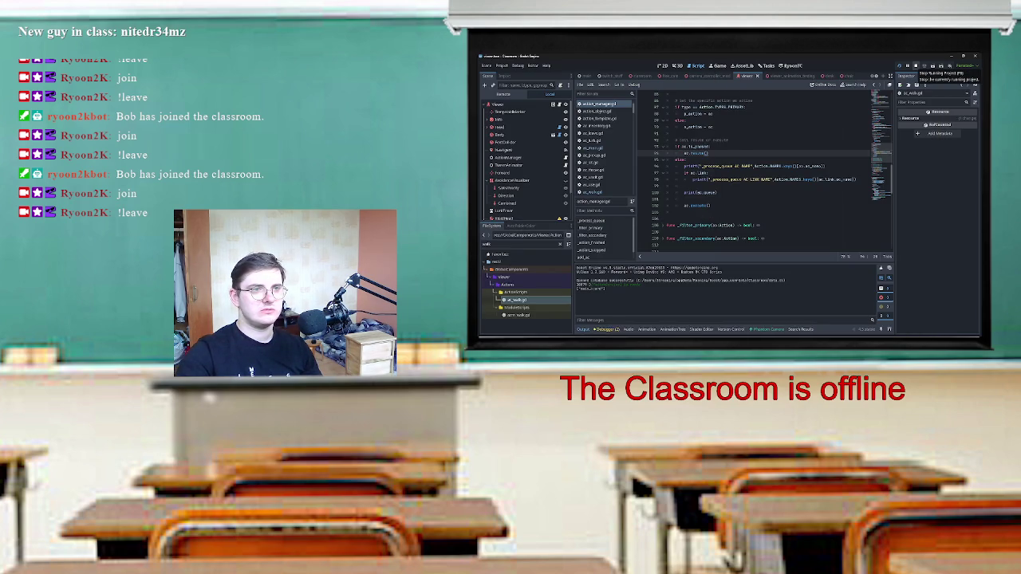
# Run the game, go from the main menu into the first classroom level, then leave it to read the queue log.
pyautogui.click(908, 65)
pyautogui.click(697, 241)
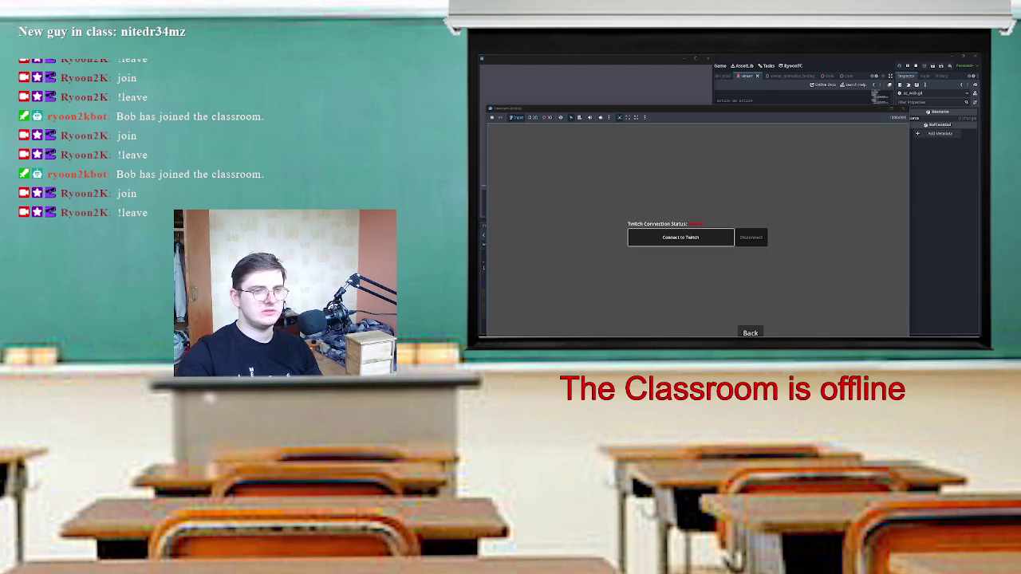
pyautogui.click(678, 235)
pyautogui.click(697, 216)
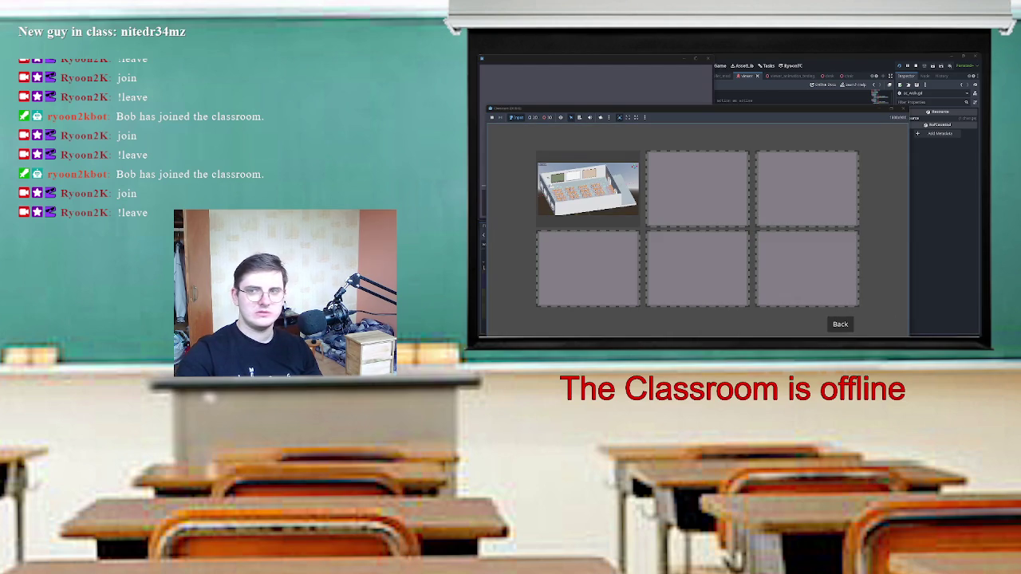
pyautogui.click(588, 189)
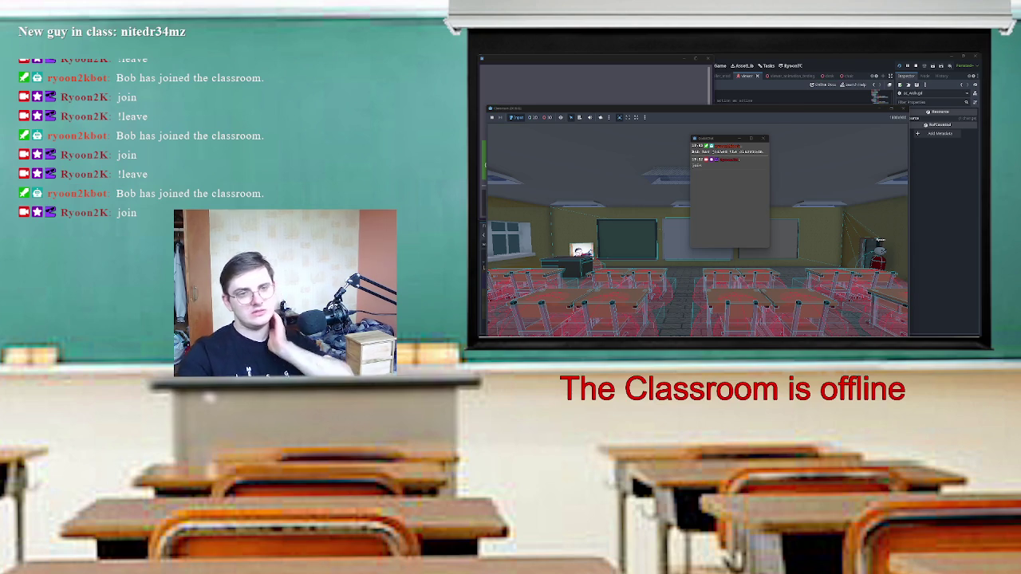
pyautogui.hotkey('alt', 'Tab')
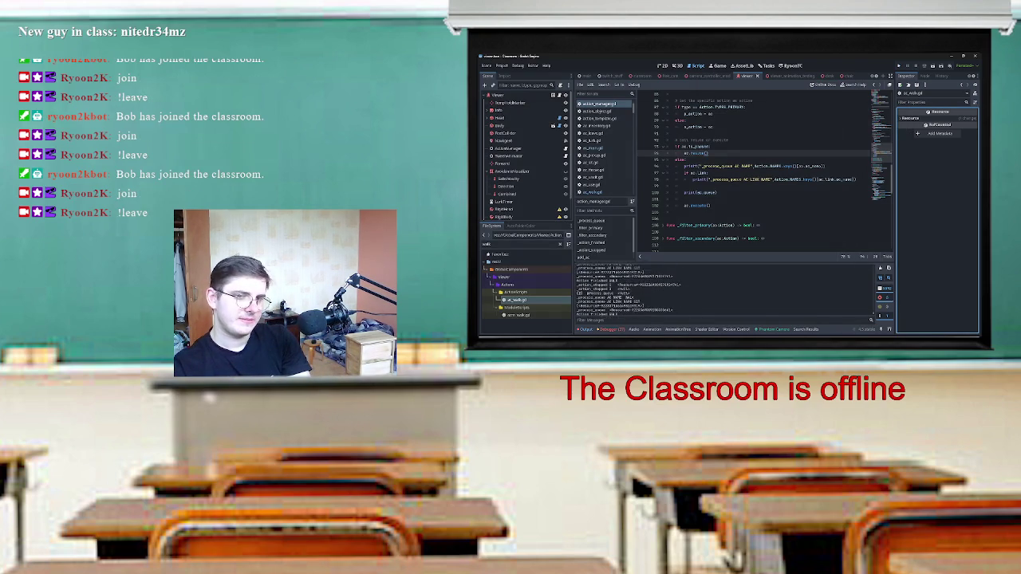
# Rerun with F5, then paste line 99's label into line 100's print with %s replacing NAME, and save.
pyautogui.press('F5')
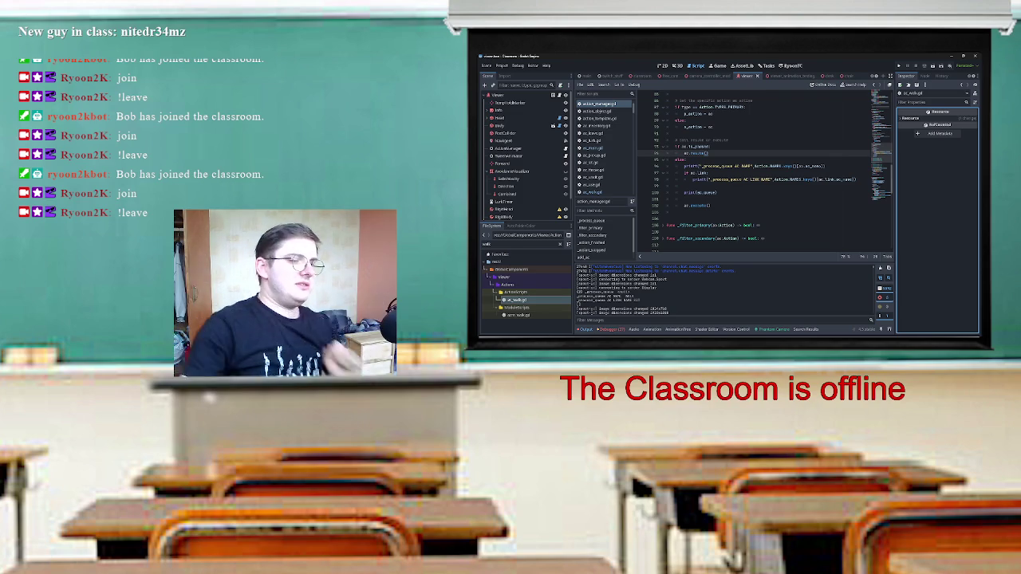
pyautogui.click(701, 192)
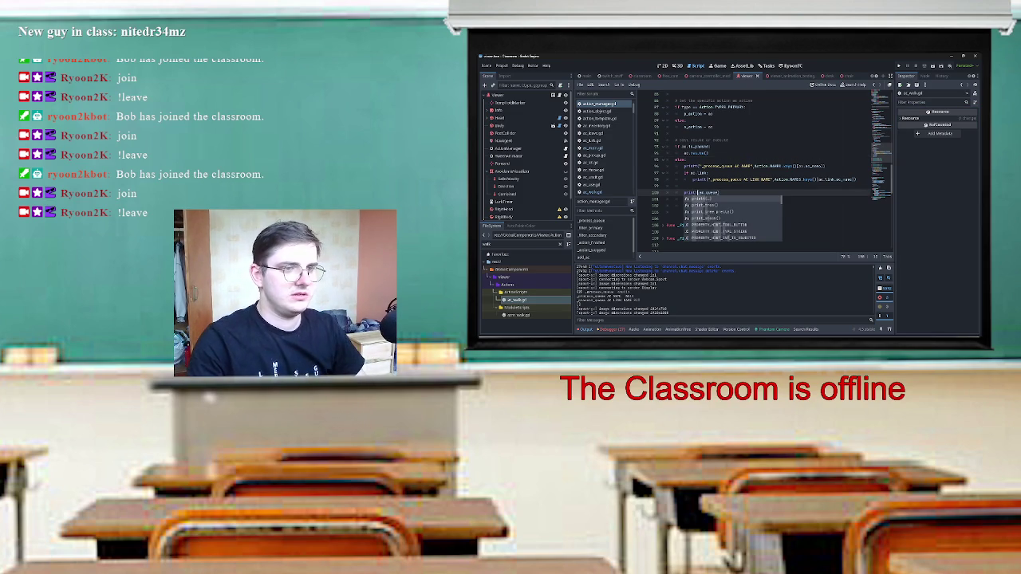
pyautogui.click(767, 179)
pyautogui.click(701, 192)
pyautogui.hotkey('ctrl', 'v')
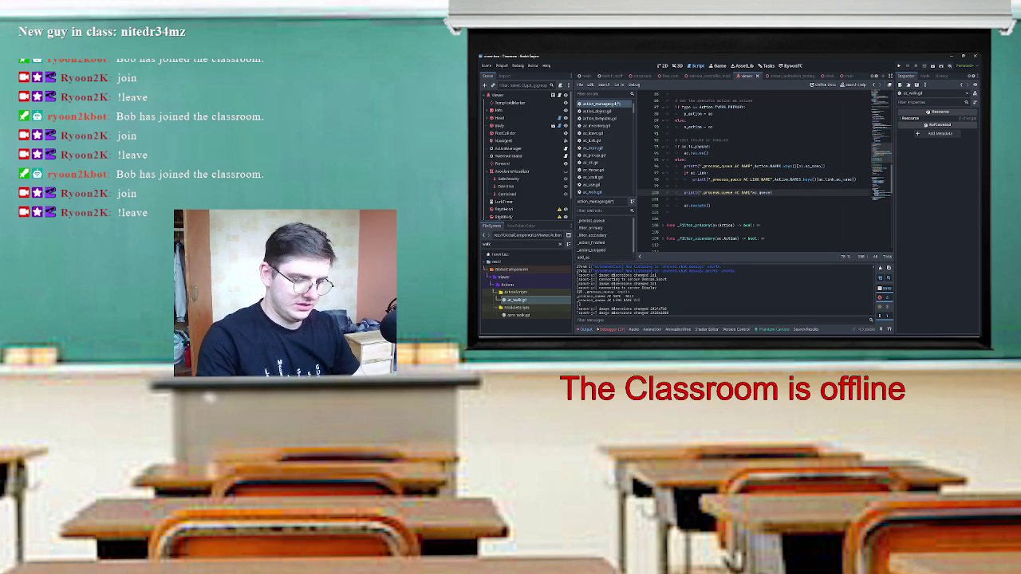
pyautogui.press('BackSpace')
pyautogui.press('BackSpace')
pyautogui.press('BackSpace')
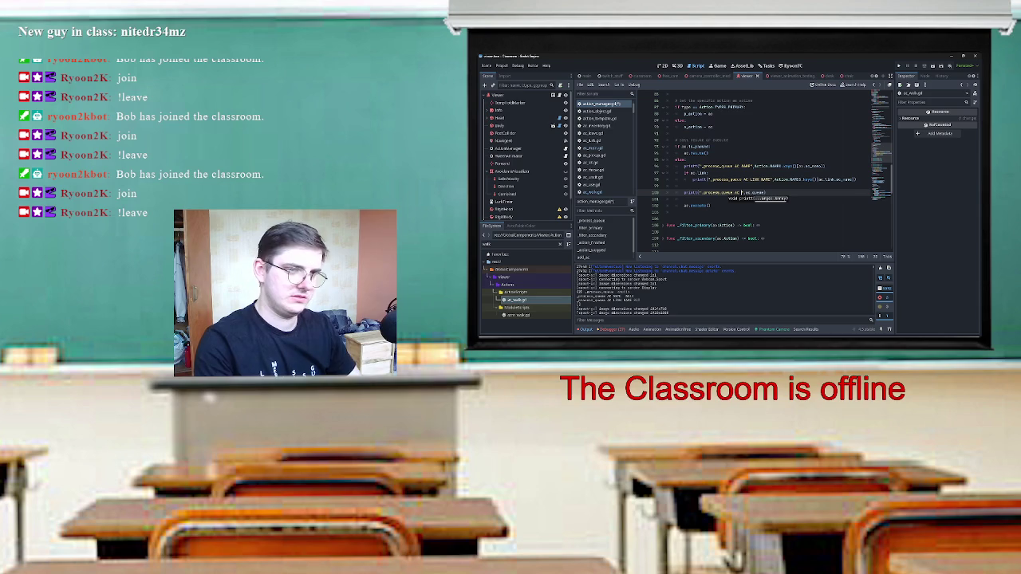
pyautogui.write('%s')
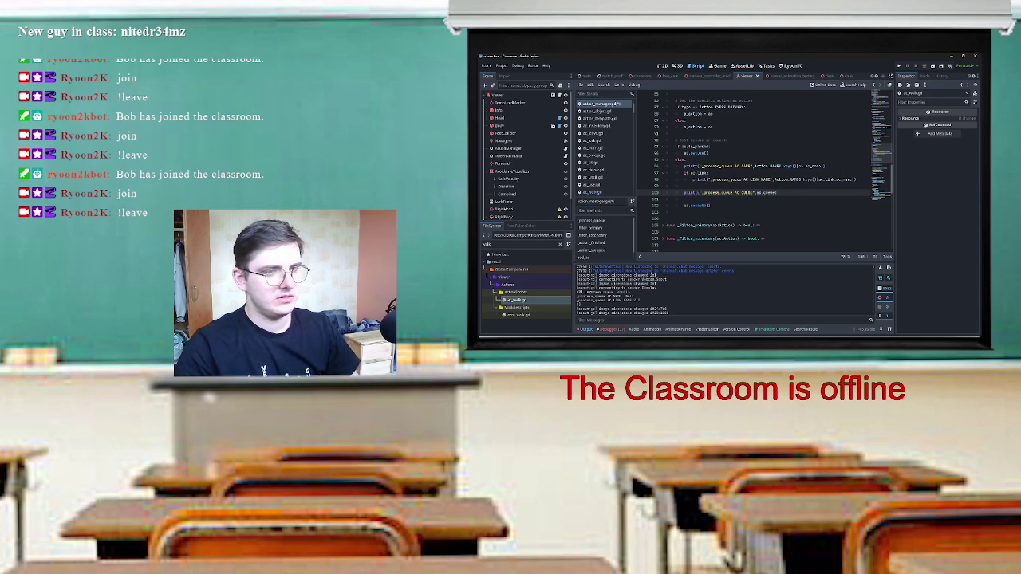
pyautogui.hotkey('ctrl', 's')
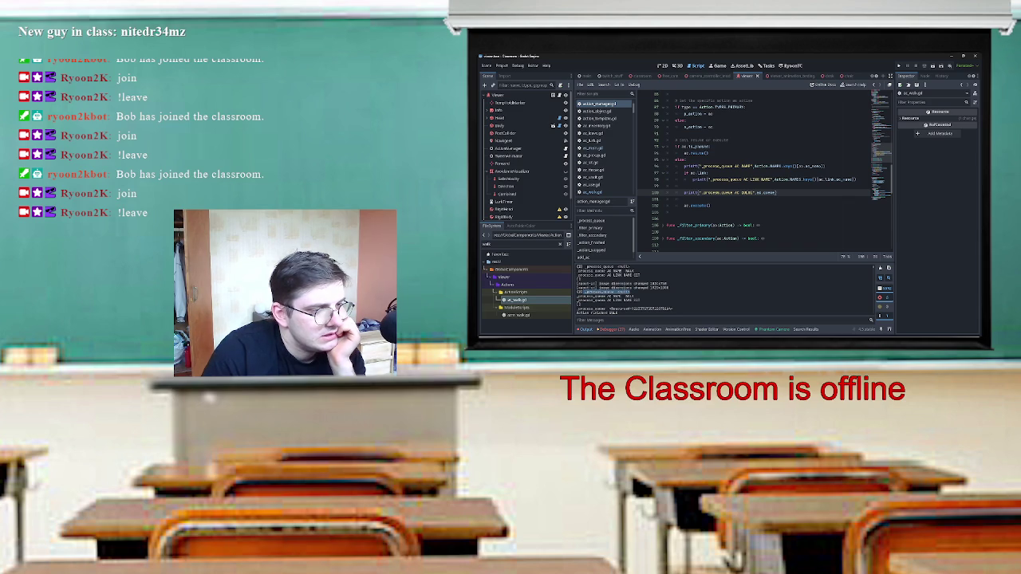
# Select the new _process_queue lines in the Output log to inspect them.
pyautogui.doubleClick(629, 295)
pyautogui.tripleClick(606, 299)
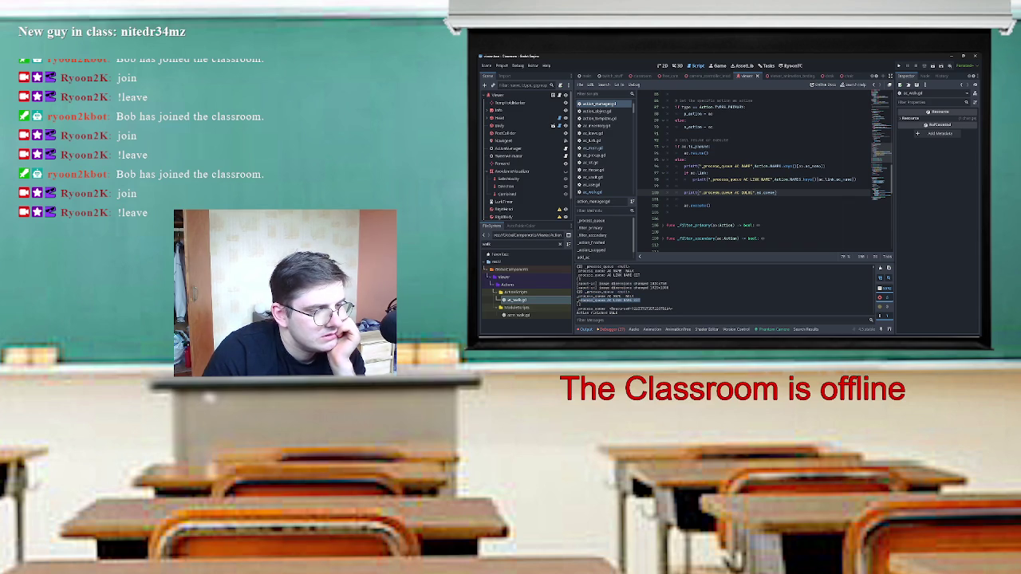
pyautogui.scroll(1, 623, 291)
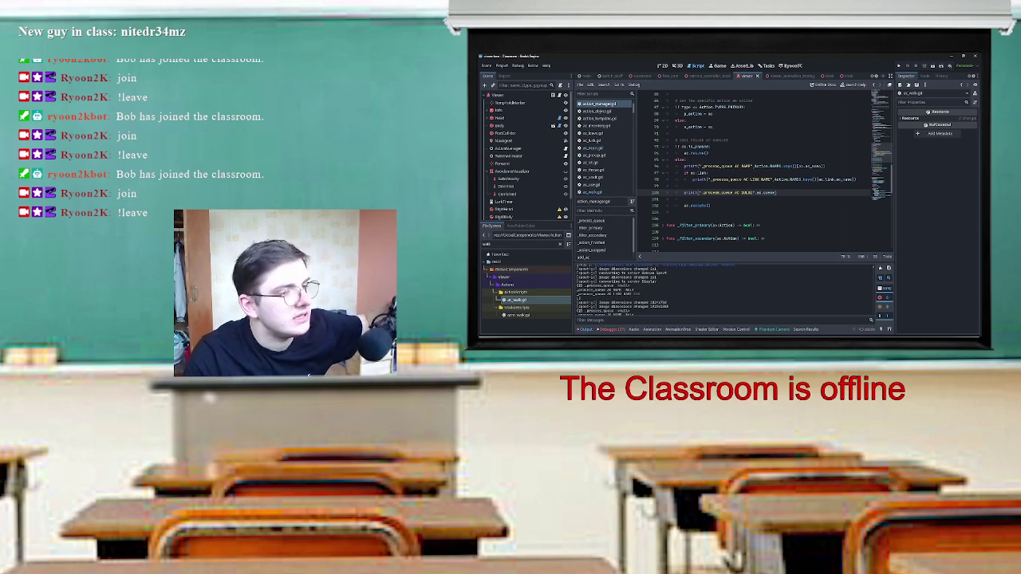
pyautogui.moveTo(577, 285); pyautogui.dragTo(640, 293)
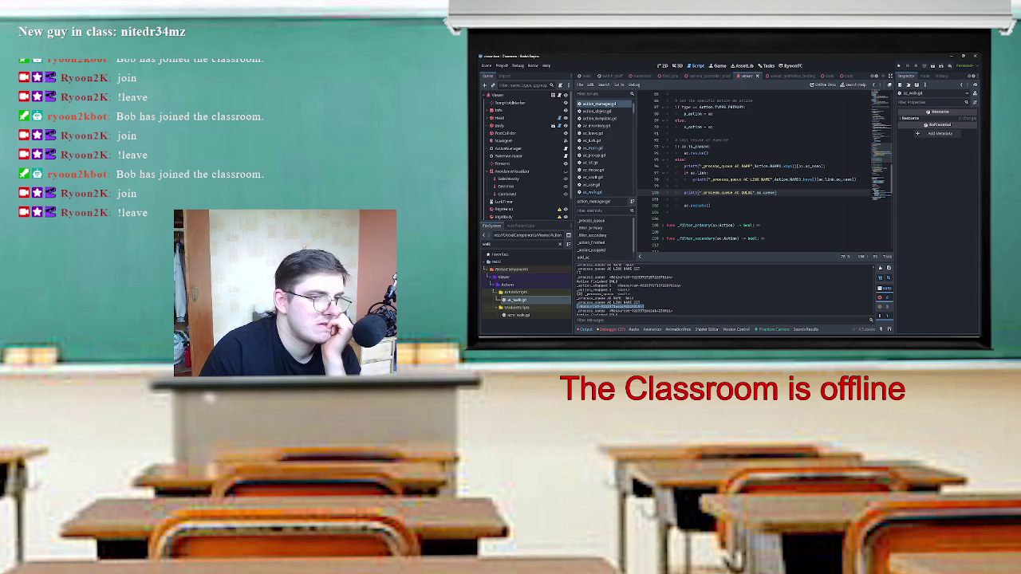
# Add an if check on whether ac's queue is empty (is_empty()) below the queue print.
pyautogui.scroll(4, 766, 169)
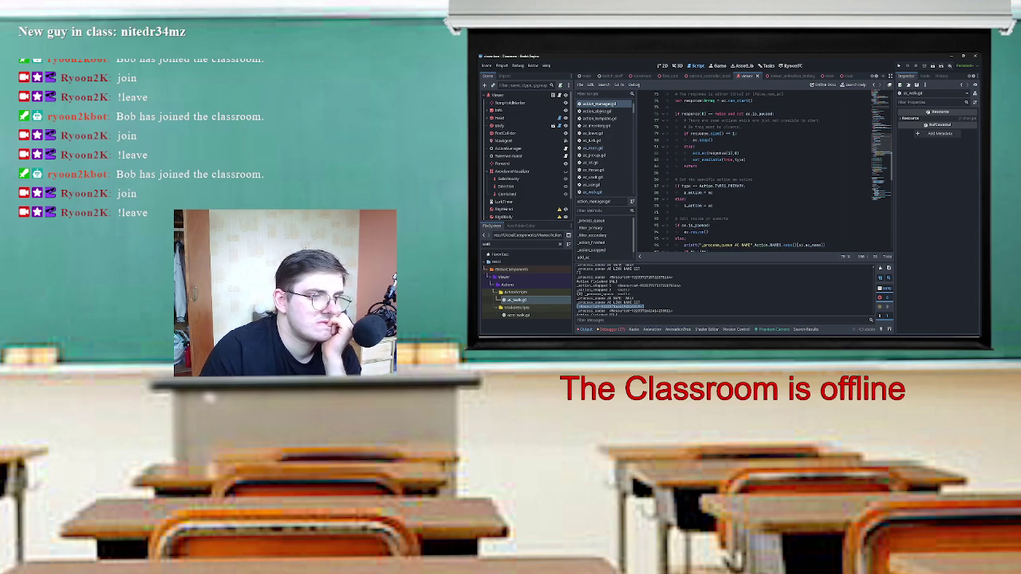
pyautogui.scroll(-3, 766, 169)
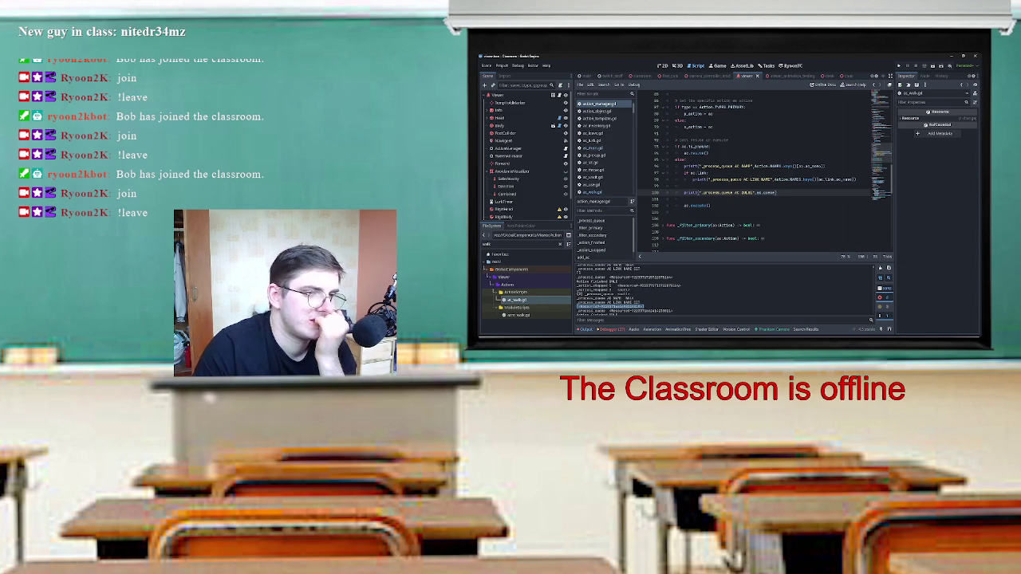
pyautogui.scroll(2, 765, 169)
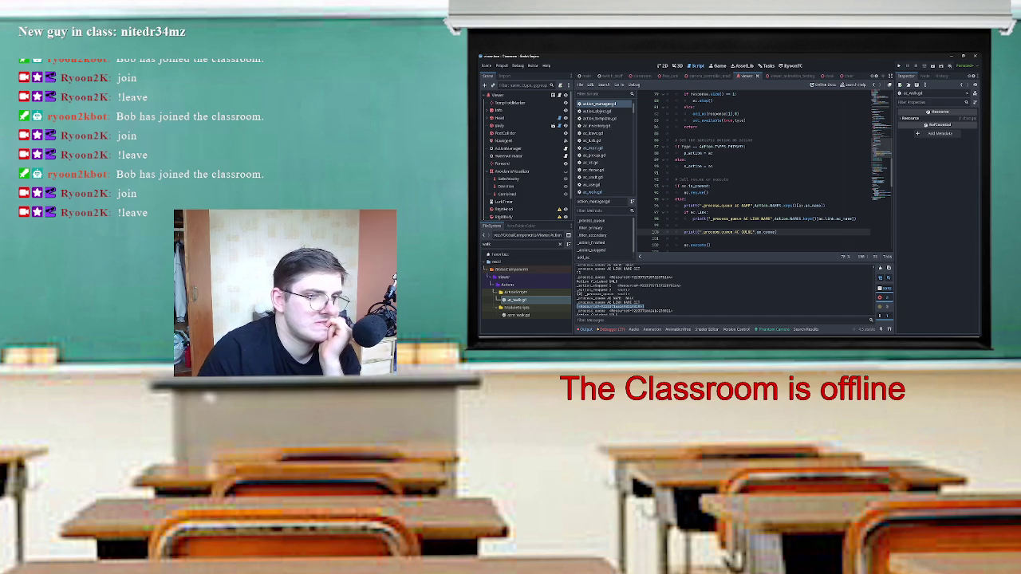
pyautogui.scroll(-2, 766, 169)
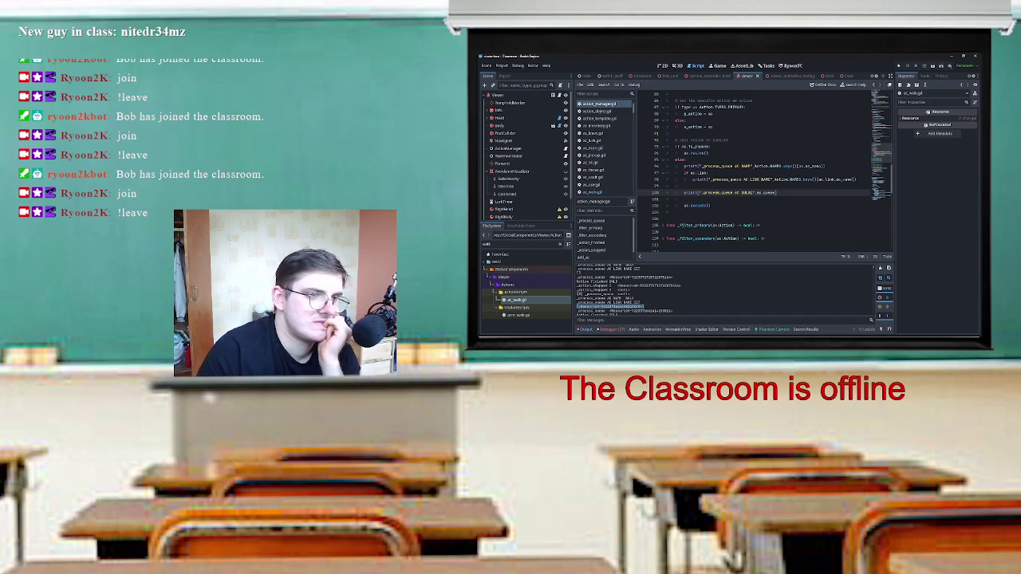
pyautogui.press('Return')
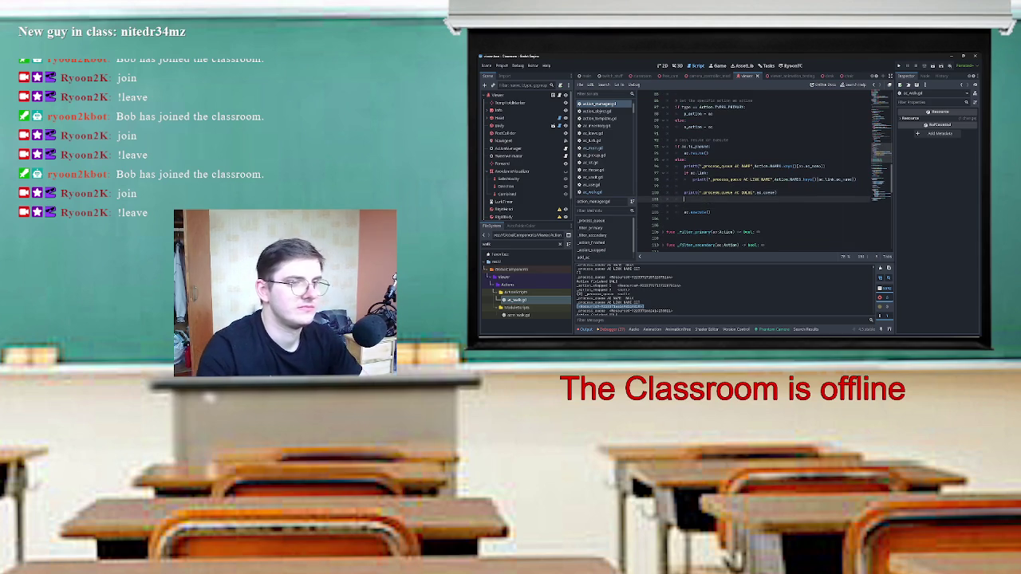
pyautogui.write('if ac')
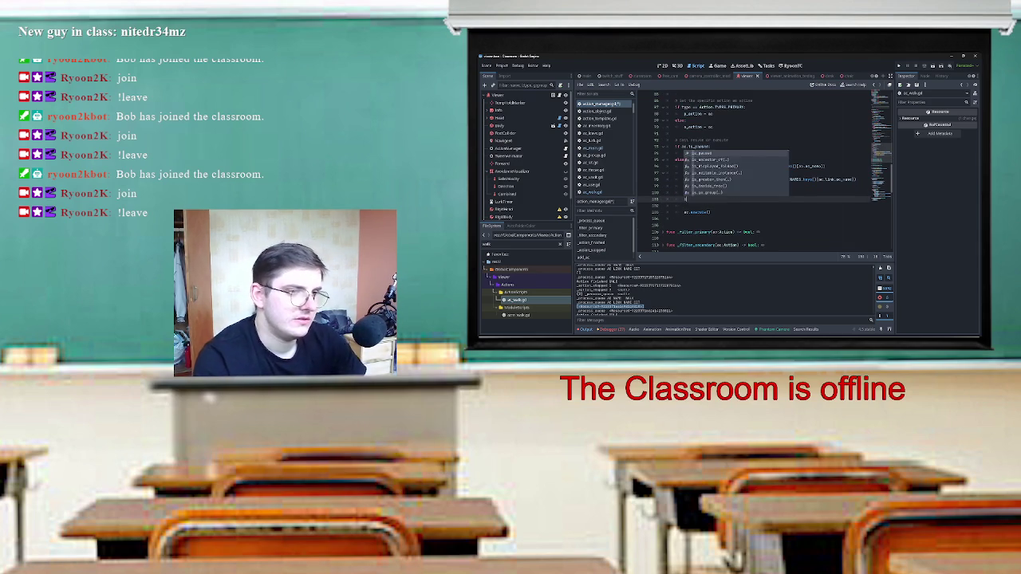
pyautogui.write('.i')
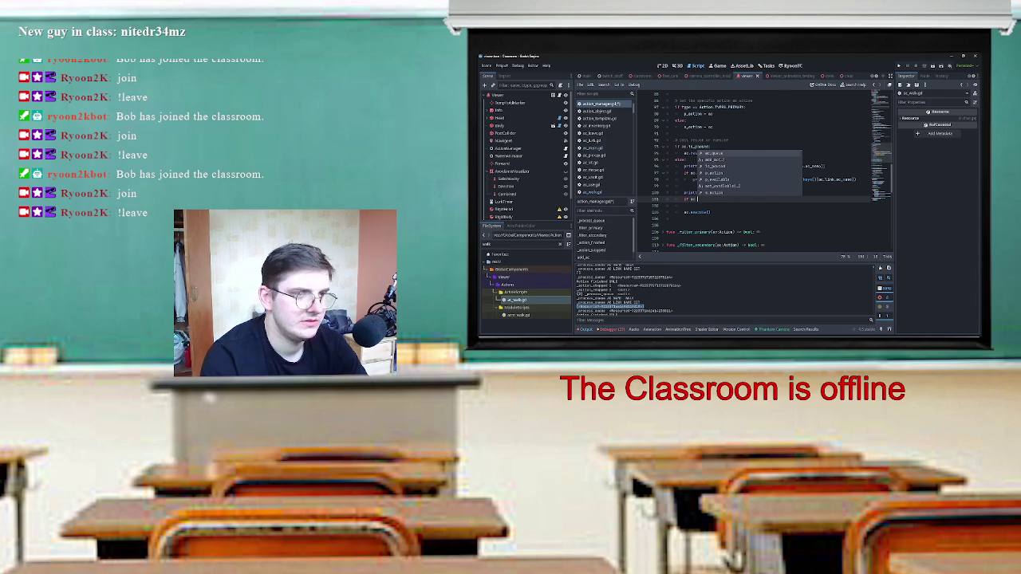
pyautogui.write('d')
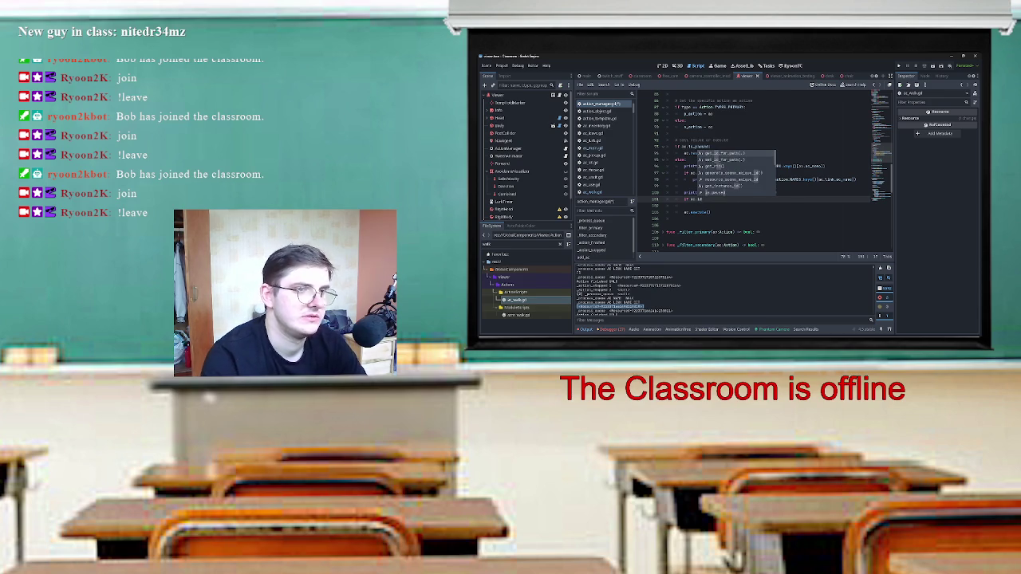
pyautogui.press('BackSpace')
pyautogui.press('BackSpace')
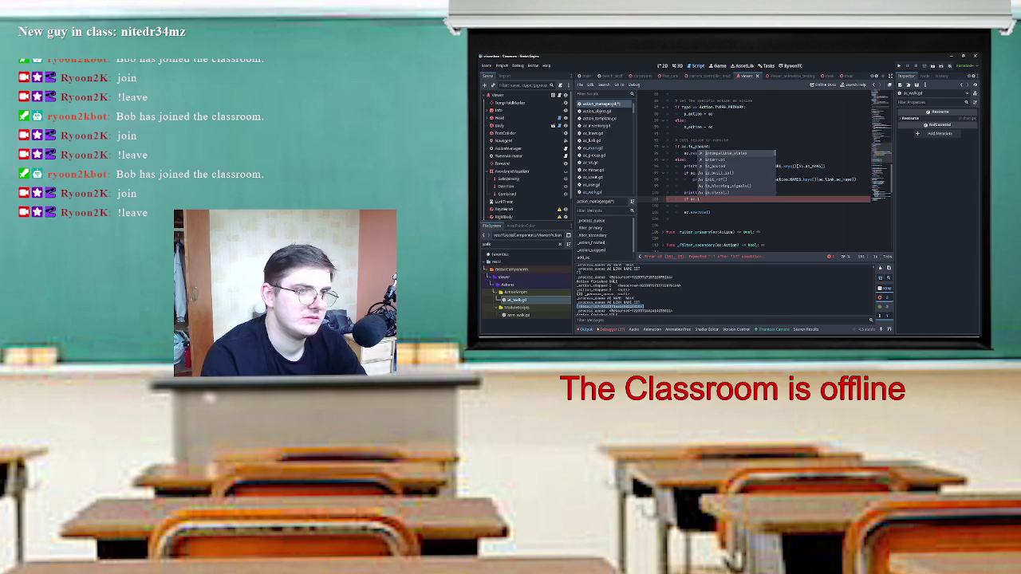
pyautogui.write('queue')
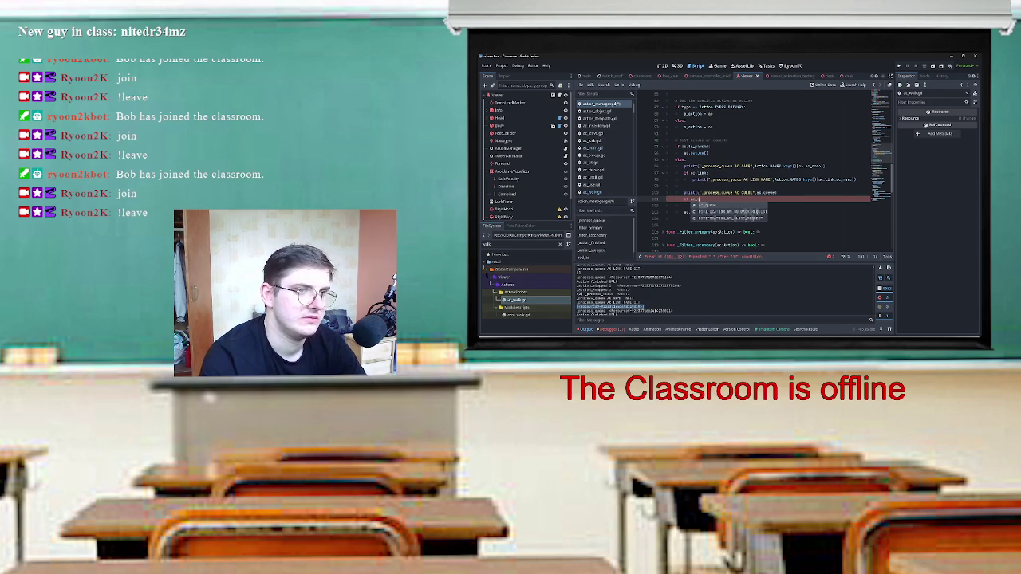
pyautogui.write('.is_em')
pyautogui.press('Return')
pyautogui.write(':')
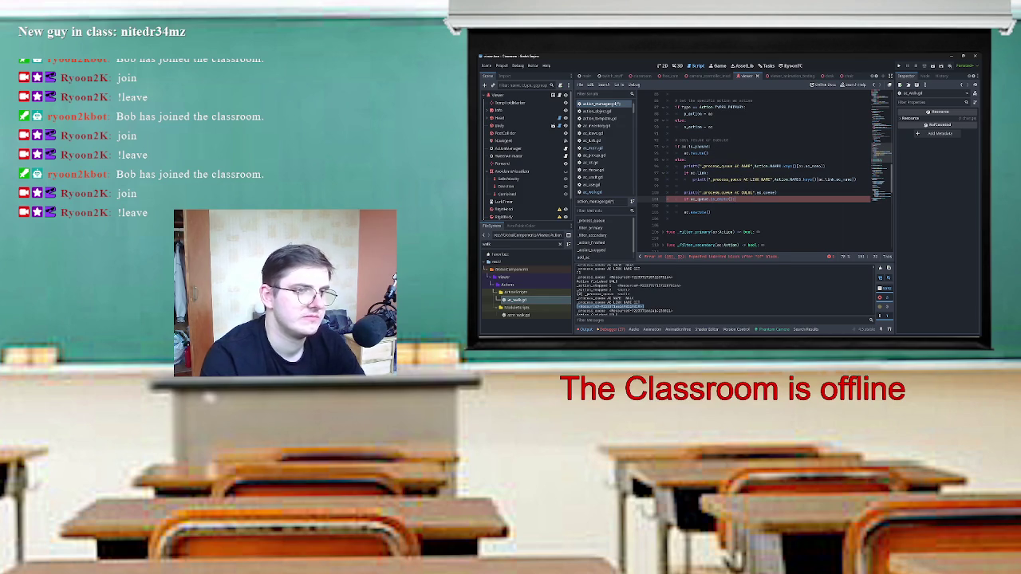
pyautogui.press('Return')
# Replace the wrong variable with ac on the erroring line.
pyautogui.doubleClick(692, 198)
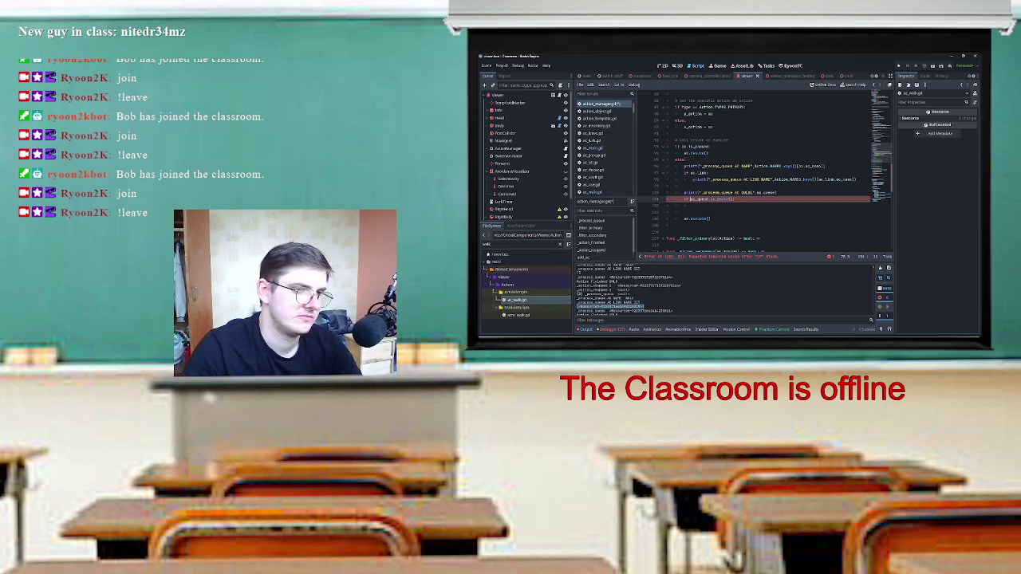
pyautogui.write('ac')
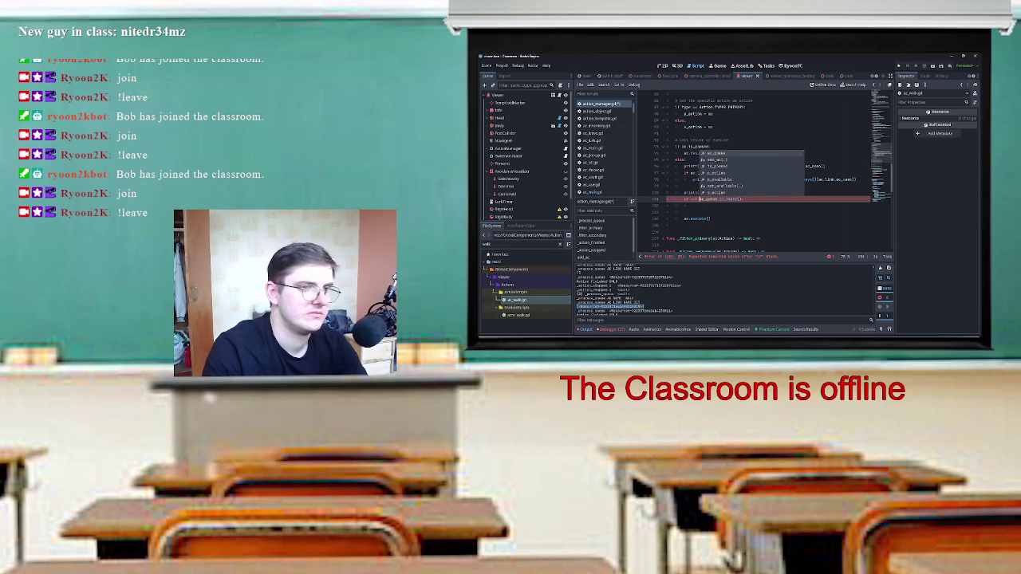
pyautogui.press('Escape')
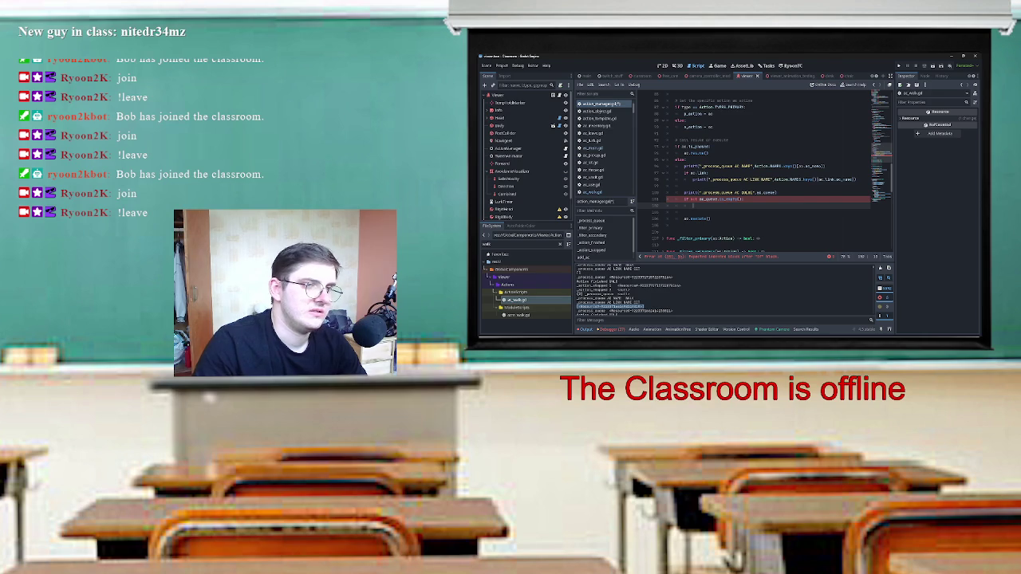
pyautogui.doubleClick(705, 199)
pyautogui.write('print("_process_queue AC QUEUE",ac_queue[0])')
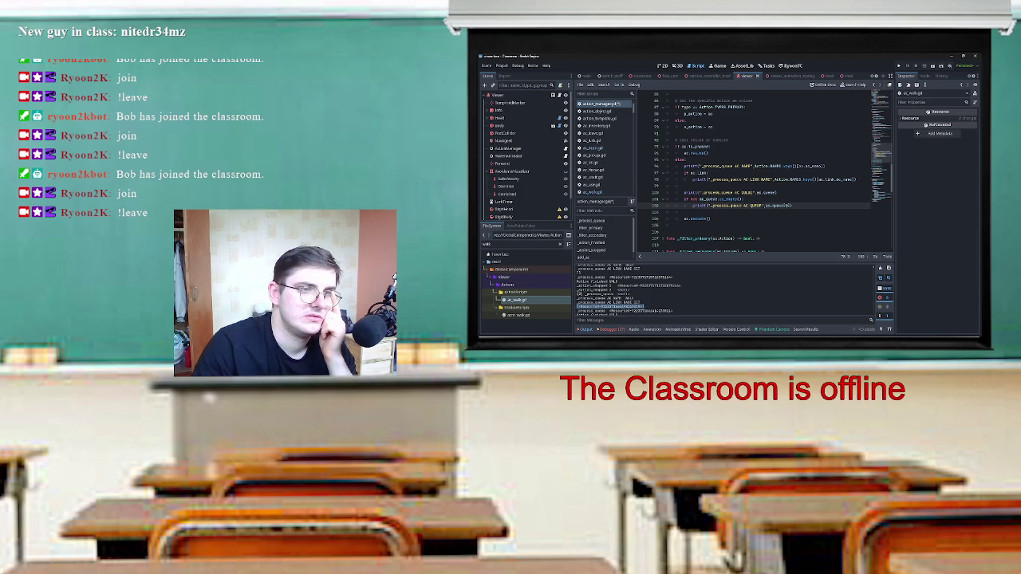
# Copy the existing printt link lines, paste them under the queue check and indent them.
pyautogui.moveTo(856, 179)
pyautogui.mouseDown()
pyautogui.moveTo(718, 179)
pyautogui.moveTo(684, 166)
pyautogui.mouseUp()
pyautogui.hotkey('ctrl', 'c')
pyautogui.click(792, 205)
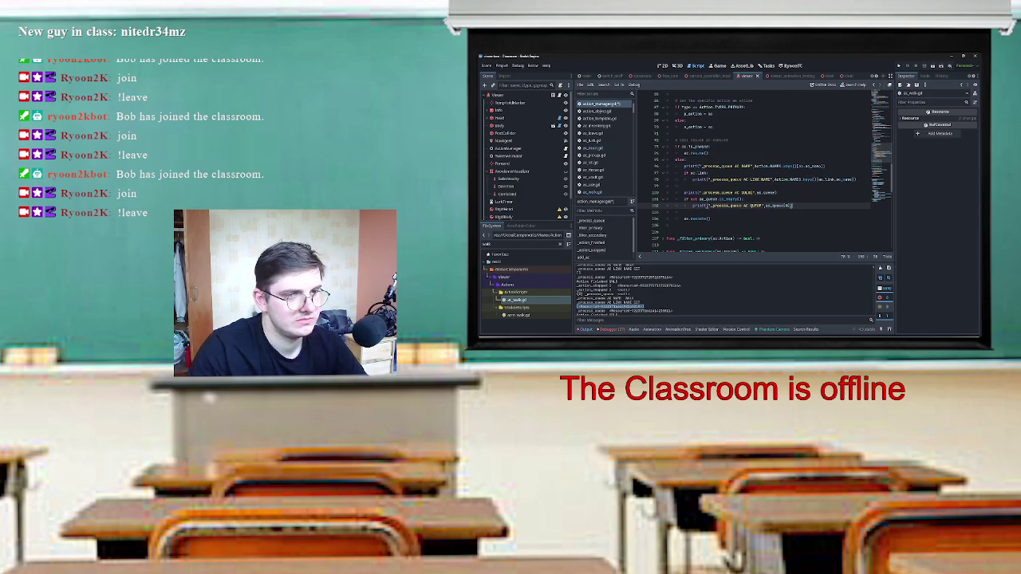
pyautogui.press('Return')
pyautogui.hotkey('ctrl', 'v')
pyautogui.hotkey('shift', 'Up')
pyautogui.press('Tab')
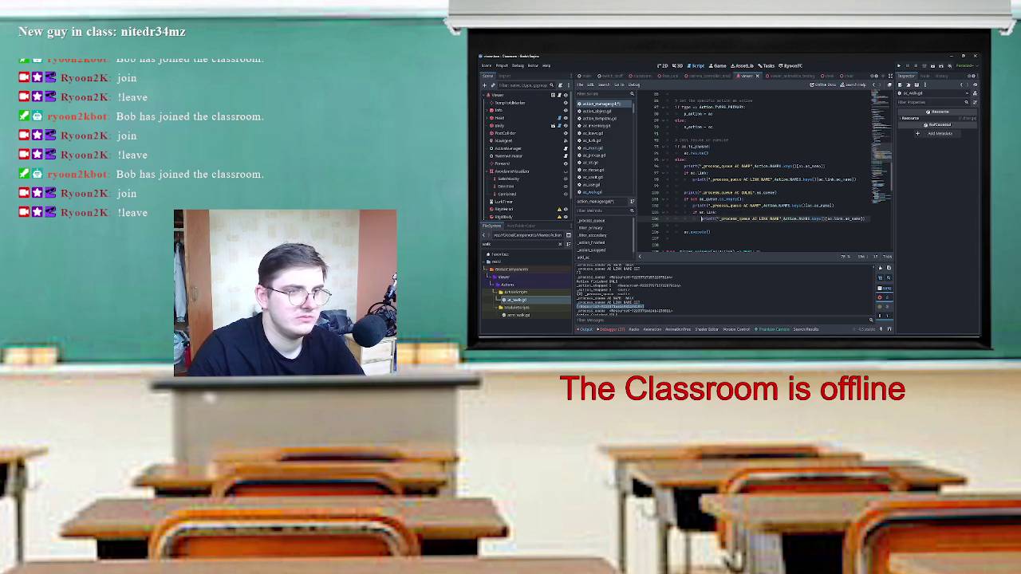
# Fix the action reference on line 102, save the script and run the game.
pyautogui.click(810, 206)
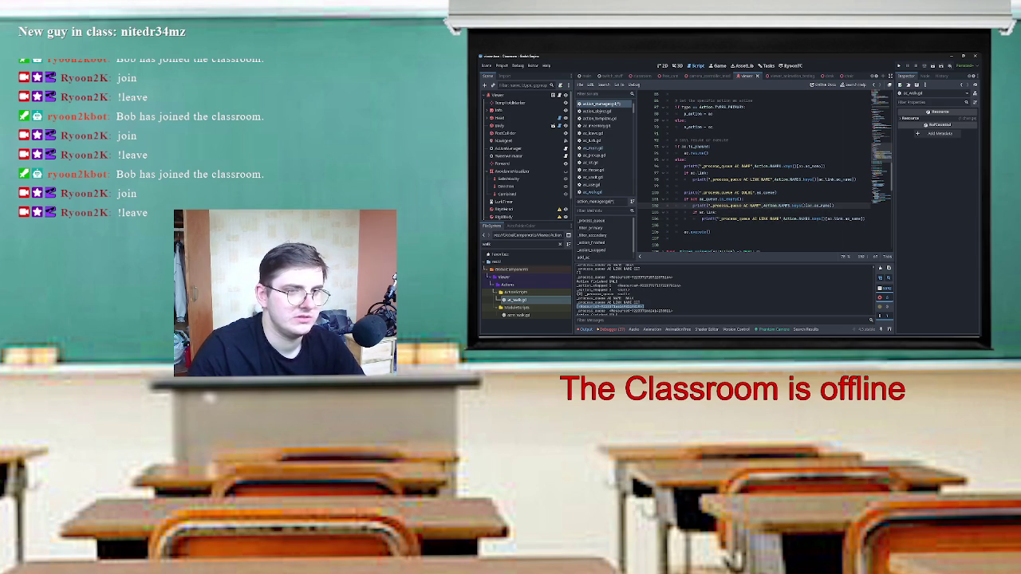
pyautogui.press('BackSpace')
pyautogui.press('BackSpace')
pyautogui.press('BackSpace')
pyautogui.write('l')
pyautogui.press('Return')
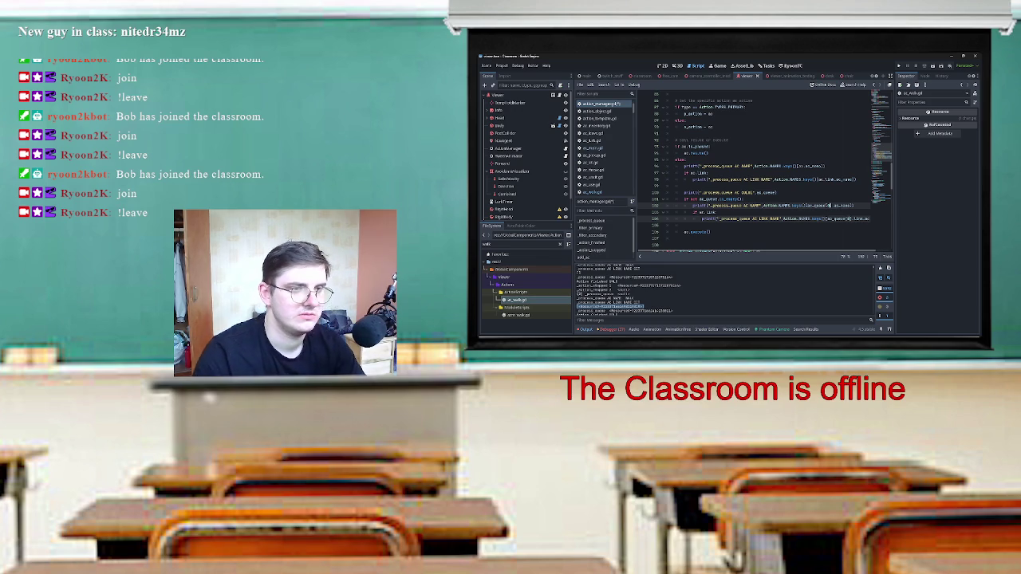
pyautogui.moveTo(832, 205); pyautogui.dragTo(807, 205)
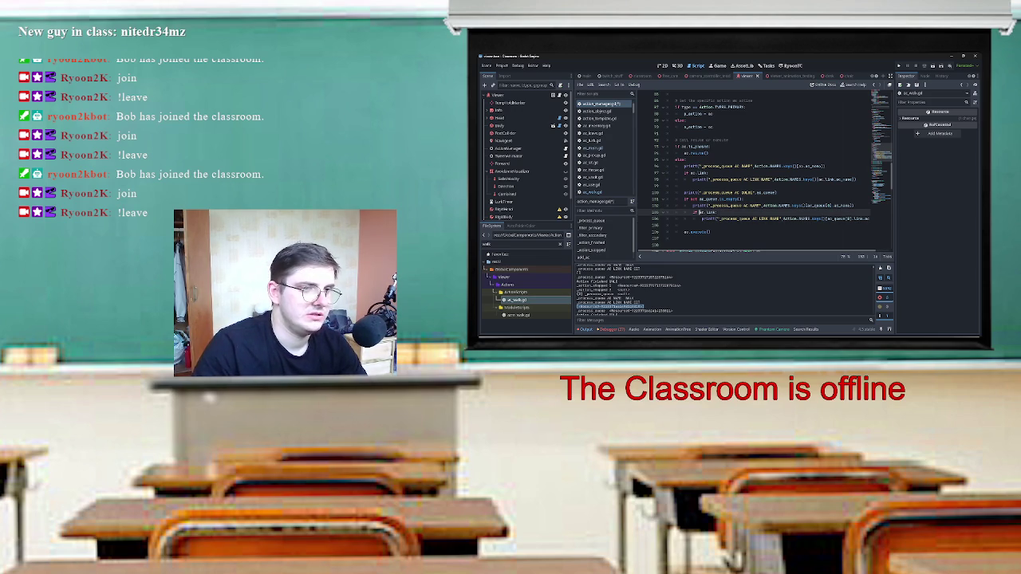
pyautogui.hotkey('ctrl', 's')
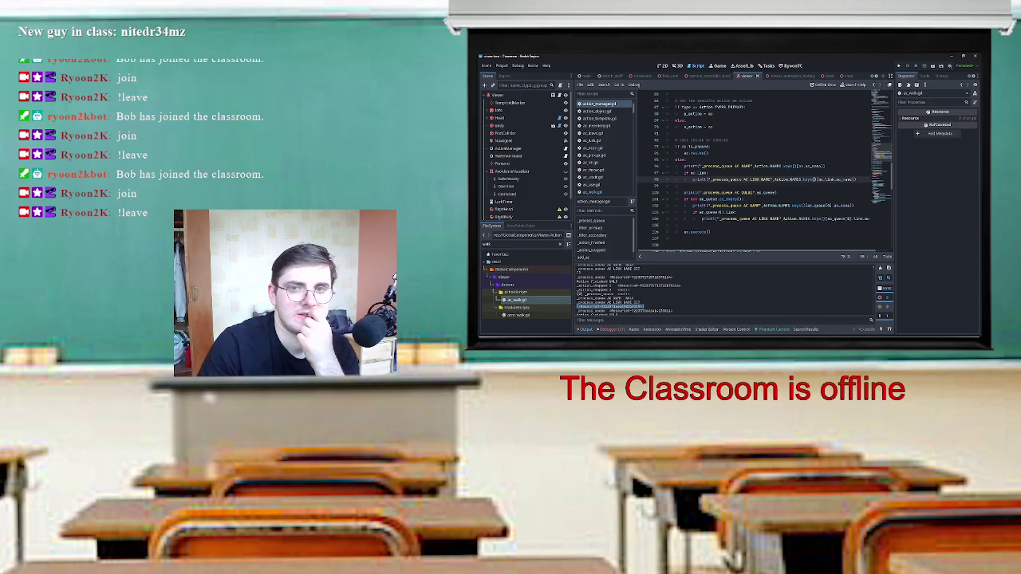
pyautogui.click(899, 65)
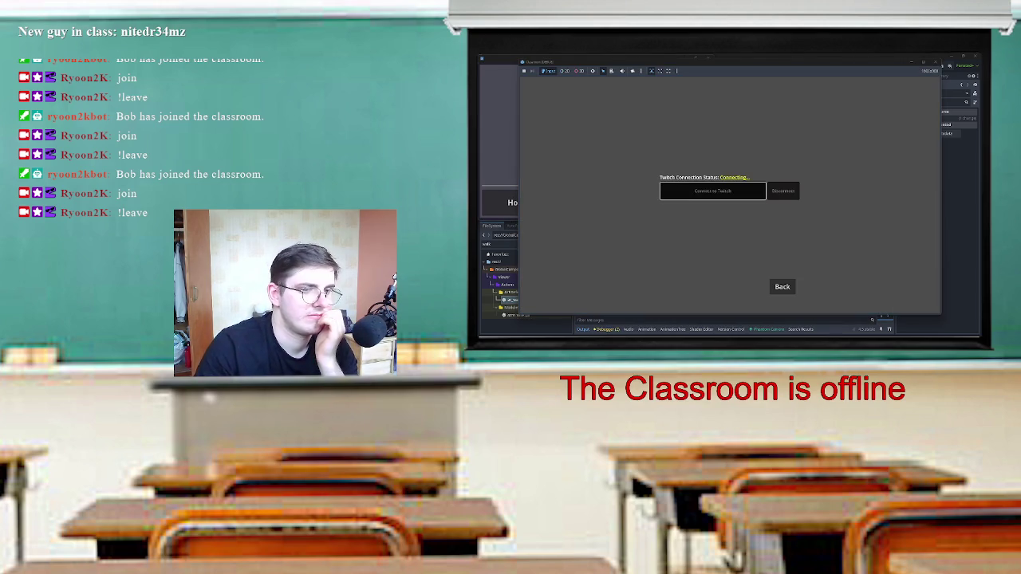
# Leave the Twitch screen, enter the classroom level through level select, then stop the game with F8.
pyautogui.click(783, 286)
pyautogui.click(729, 170)
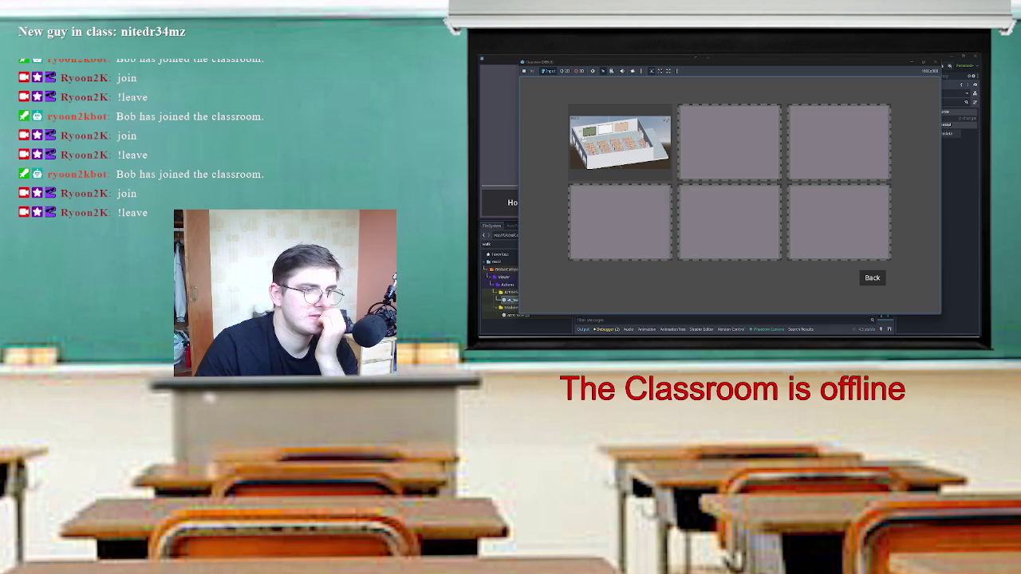
pyautogui.click(620, 140)
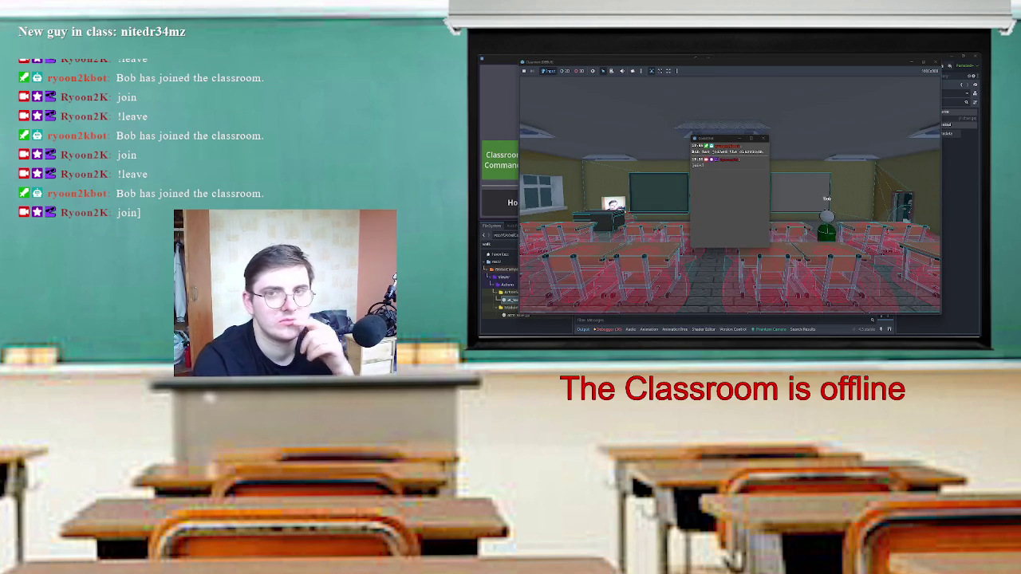
pyautogui.press('F8')
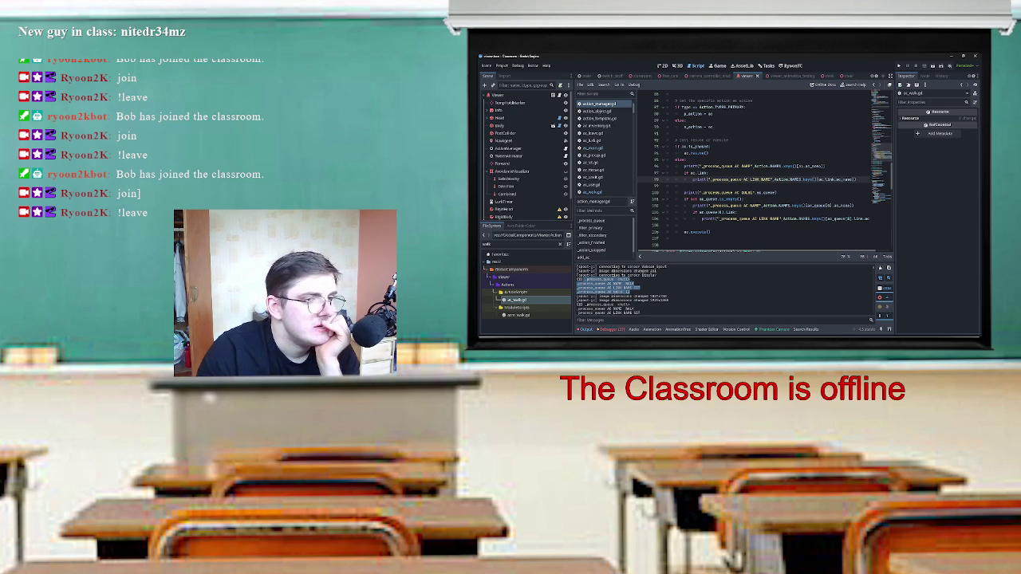
pyautogui.scroll(-4, 754, 172)
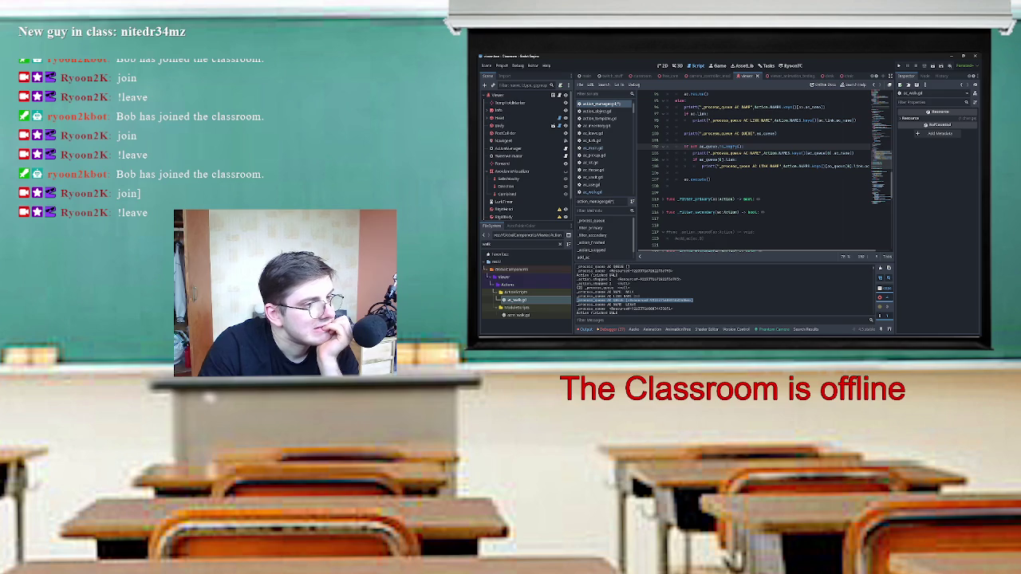
pyautogui.scroll(2, 790, 194)
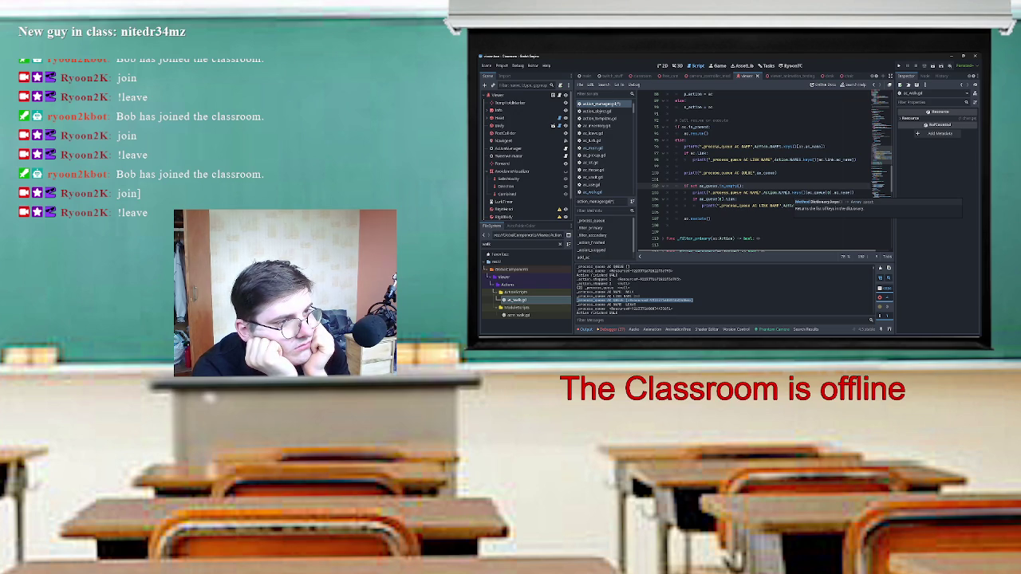
# Select p_action in the top variable declarations of action_manager.gd and open Find in Files for it.
pyautogui.scroll(5, 758, 176)
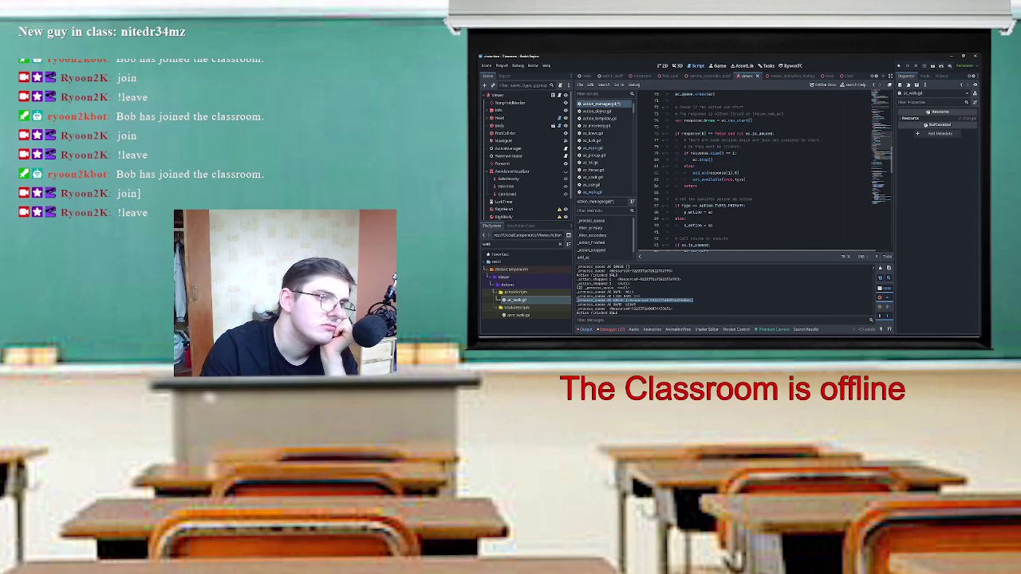
pyautogui.moveTo(683, 152); pyautogui.dragTo(697, 186)
pyautogui.scroll(6, 764, 173)
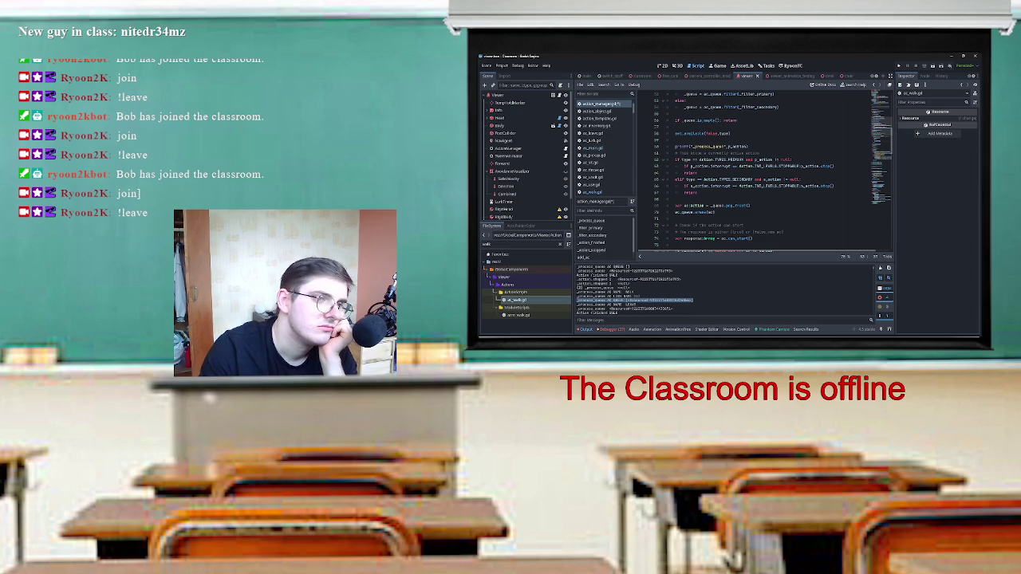
pyautogui.scroll(-1, 764, 173)
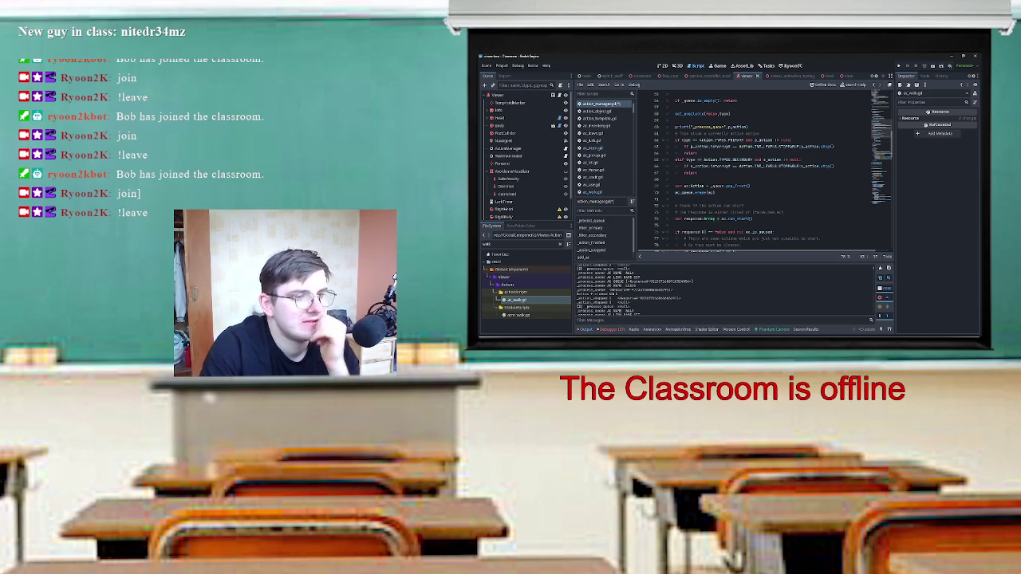
pyautogui.scroll(-2, 765, 173)
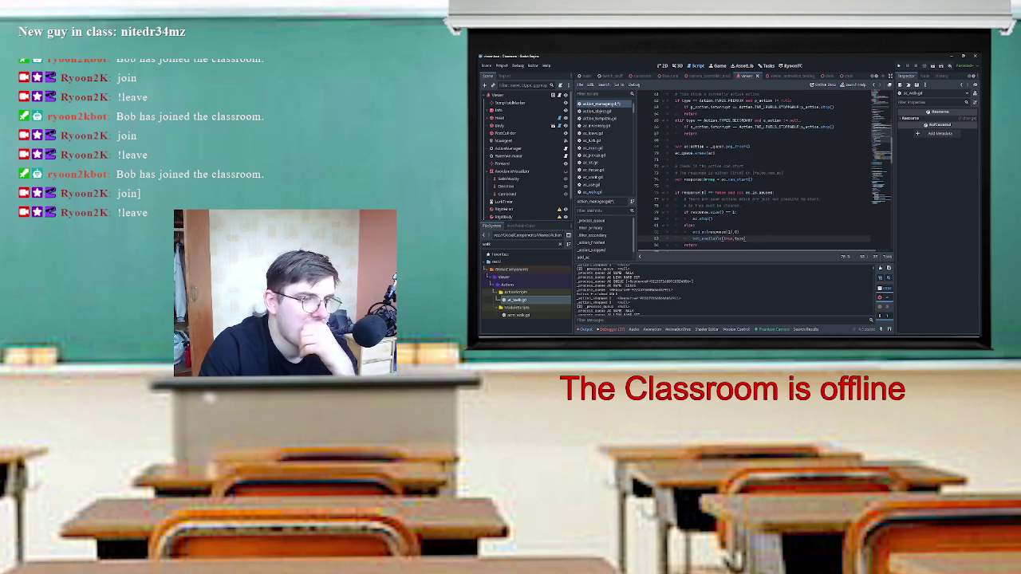
pyautogui.scroll(-3, 765, 173)
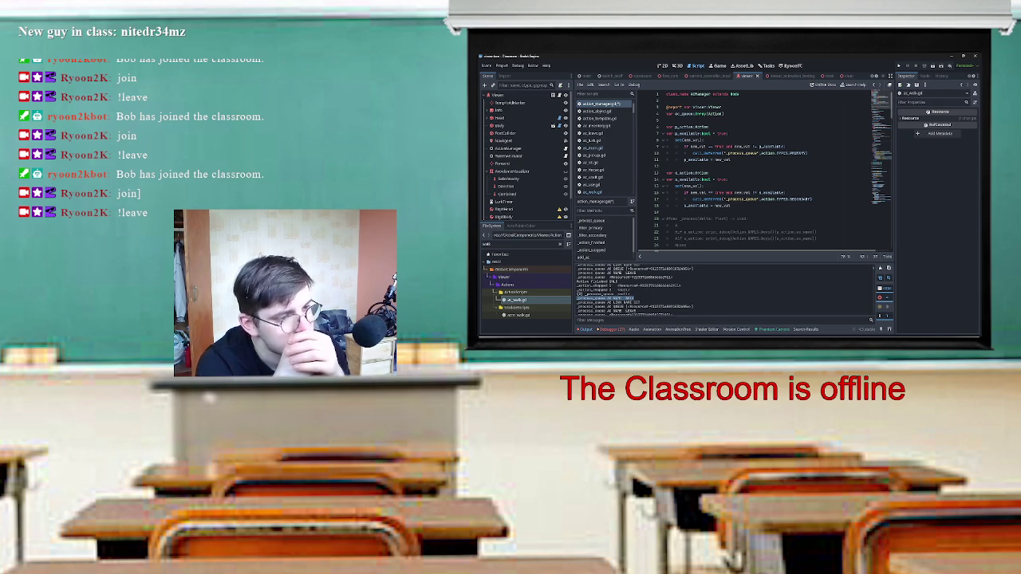
pyautogui.click(686, 181)
pyautogui.click(686, 166)
pyautogui.doubleClick(683, 127)
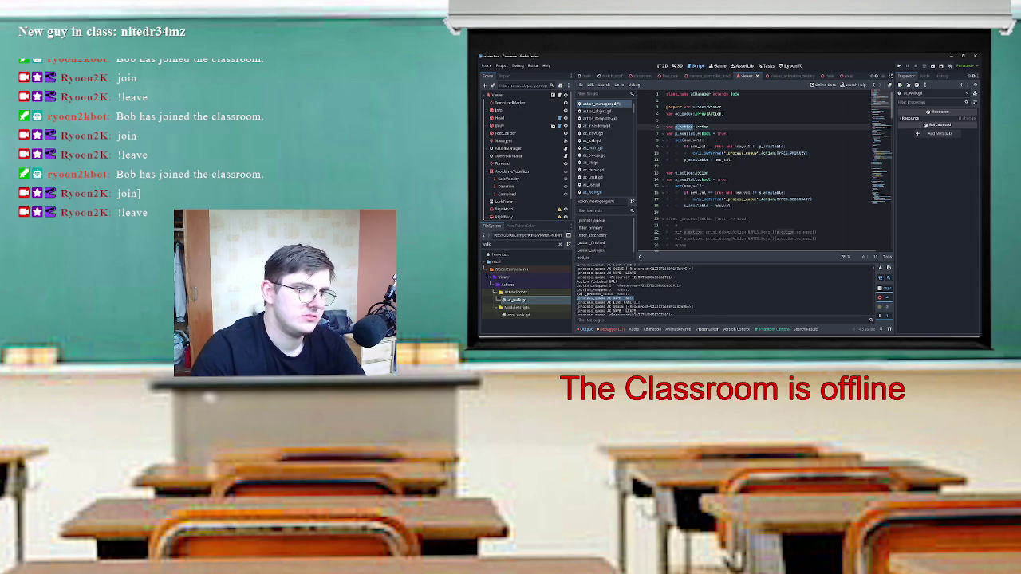
pyautogui.hotkey('ctrl', 'shift', 'f')
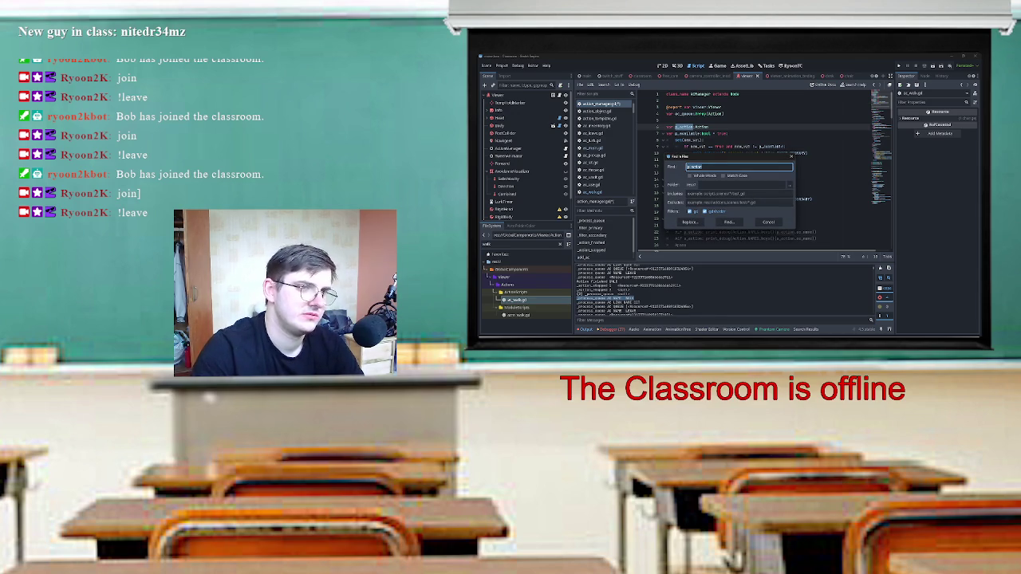
# Run the p_action search and open the viewer.gd line 175 match.
pyautogui.press('Return')
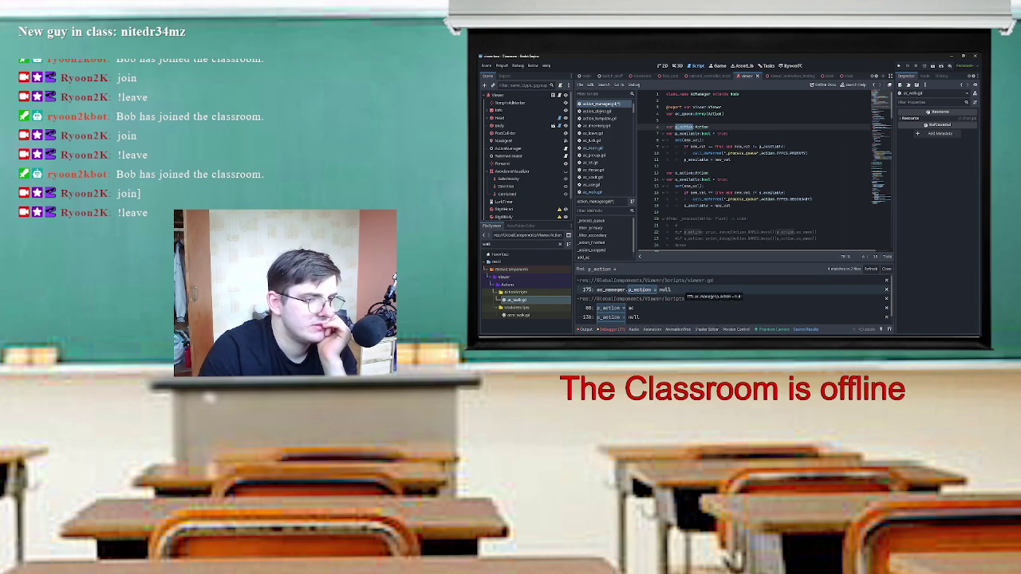
pyautogui.click(638, 290)
pyautogui.scroll(-2, 766, 171)
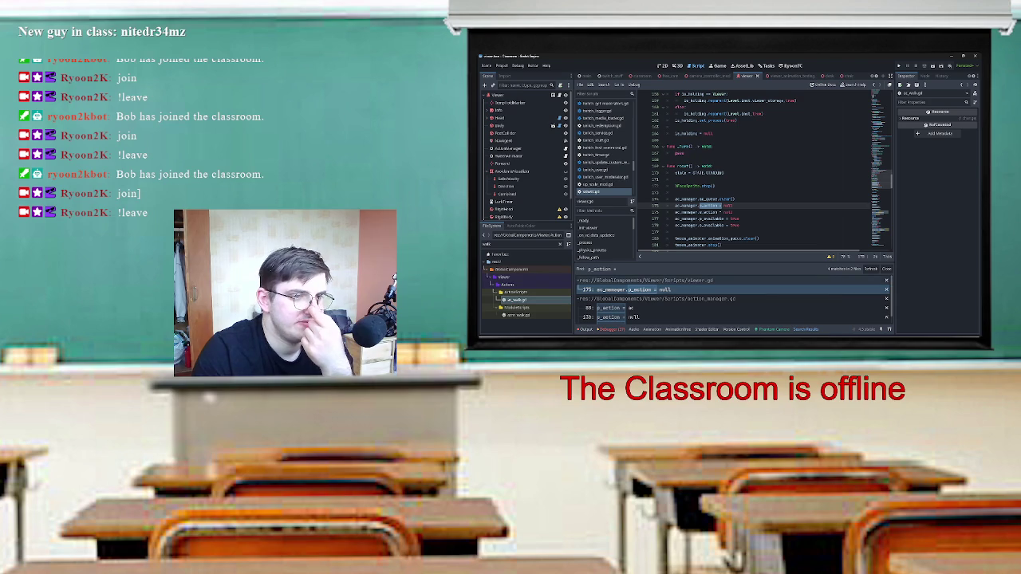
pyautogui.scroll(-3, 765, 171)
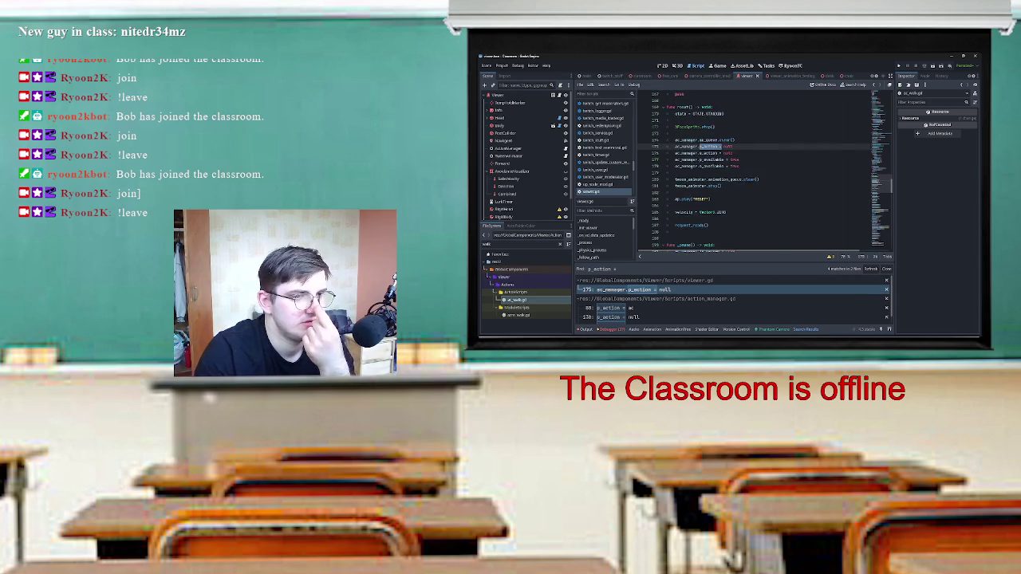
pyautogui.scroll(-1, 734, 299)
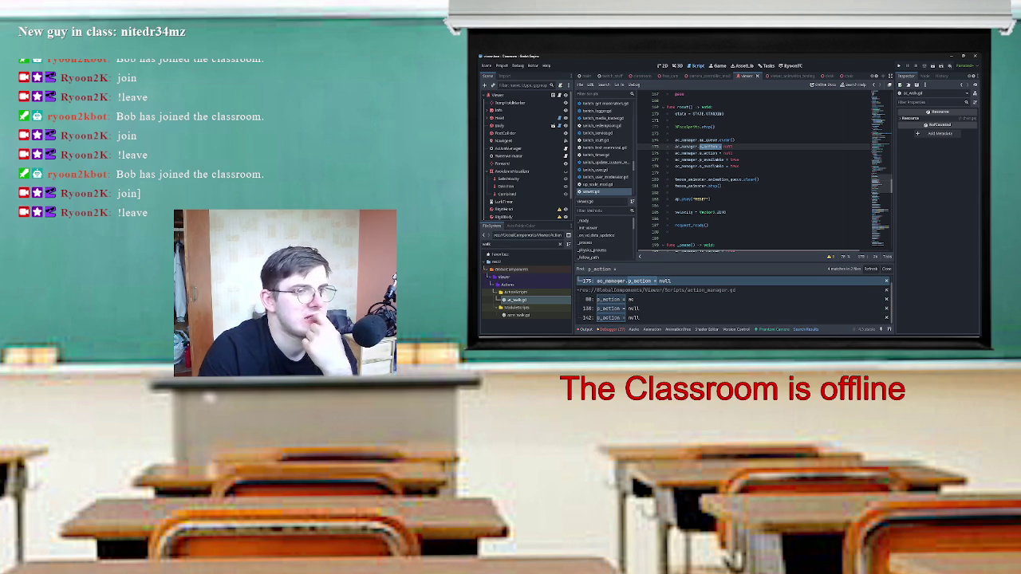
# View request_ready's documentation, then return and step to the line 142 match.
pyautogui.click(699, 225)
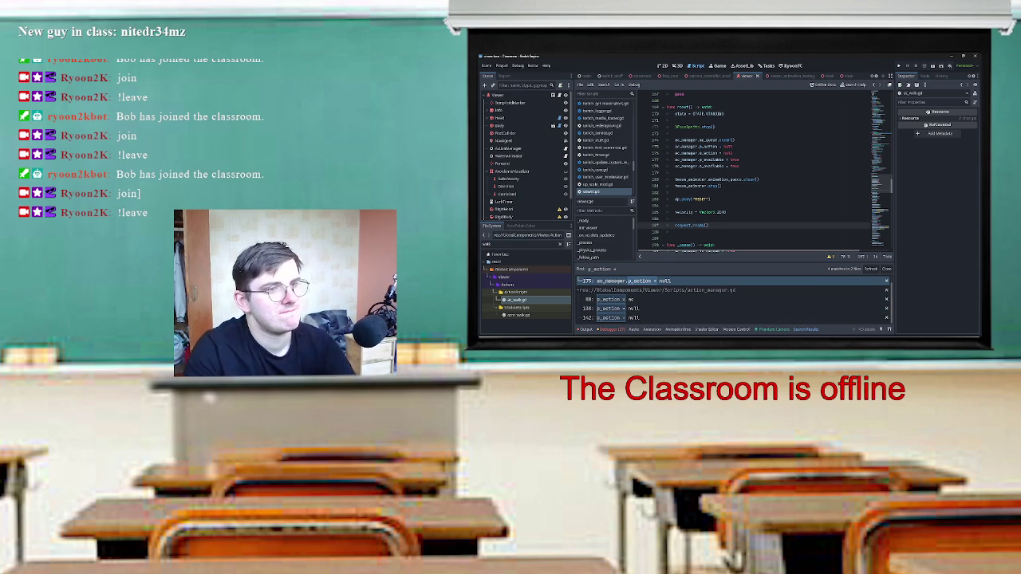
pyautogui.keyDown('ctrl'); pyautogui.click(700, 225); pyautogui.keyUp('ctrl')
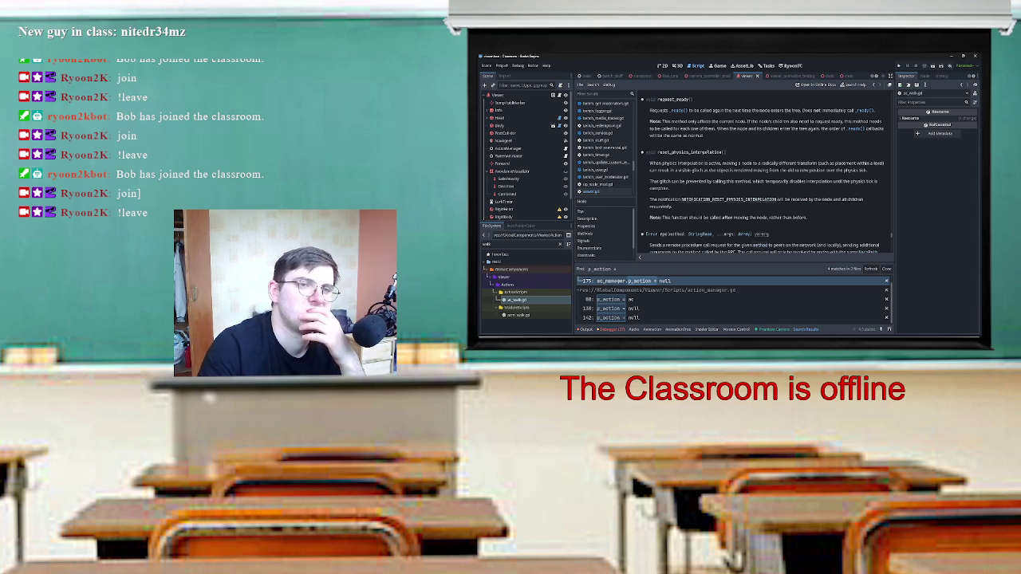
pyautogui.hotkey('alt', 'Left')
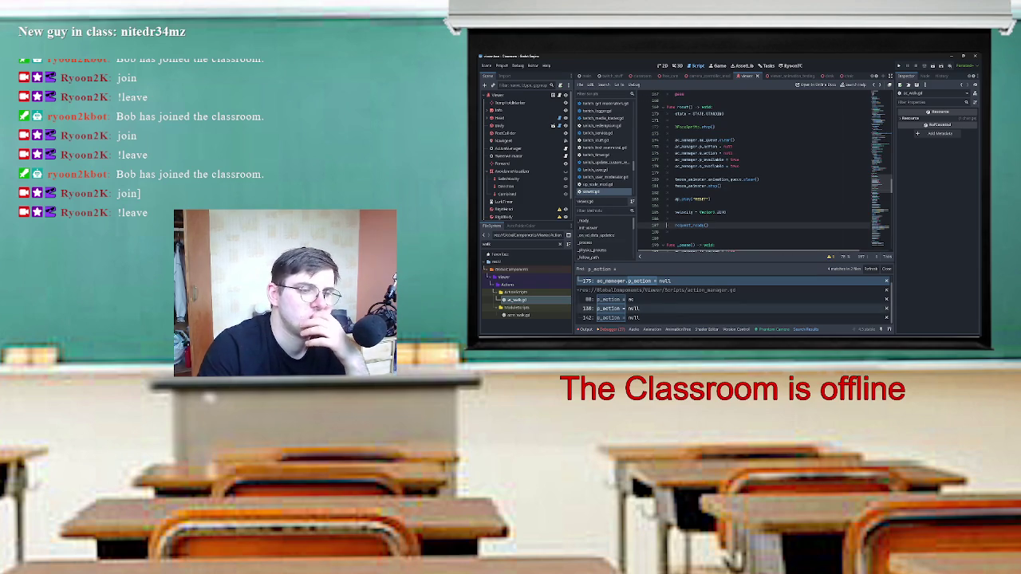
pyautogui.press('Down')
pyautogui.press('Down')
pyautogui.press('Down')
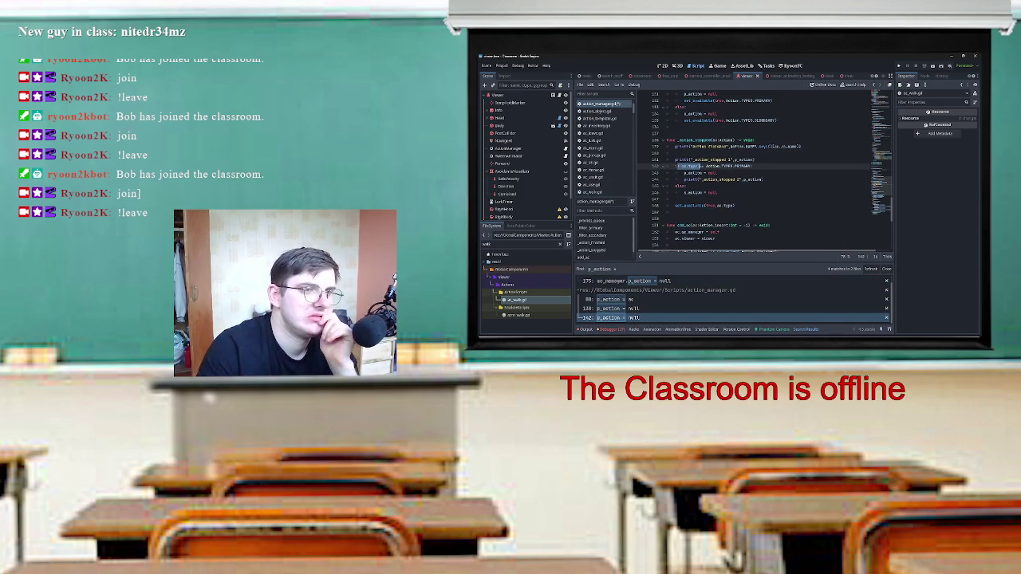
# Change 'finished' to 'stopped' in the _action_stopped print and close the Search Results panel.
pyautogui.press('Up')
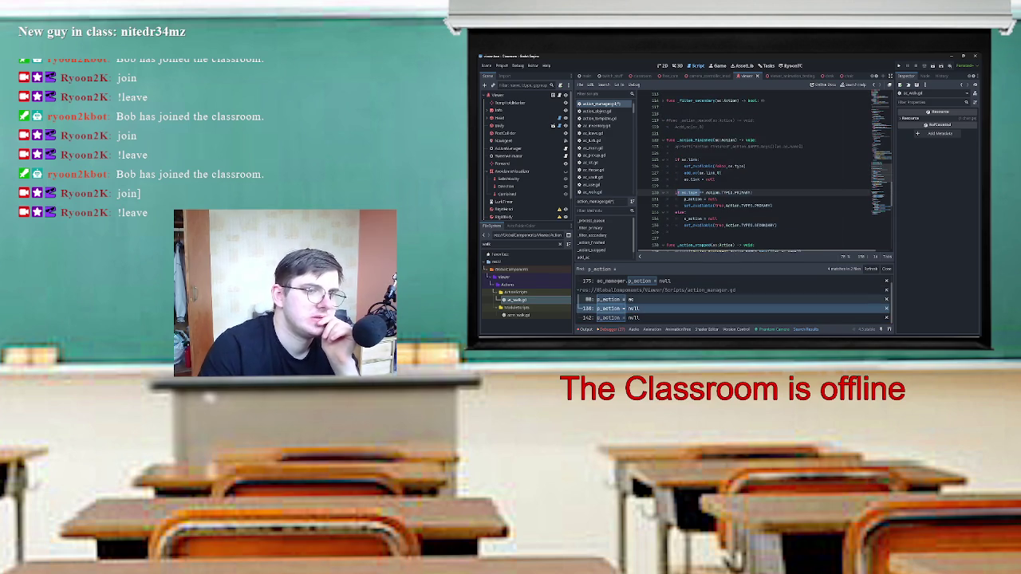
pyautogui.scroll(-2, 757, 171)
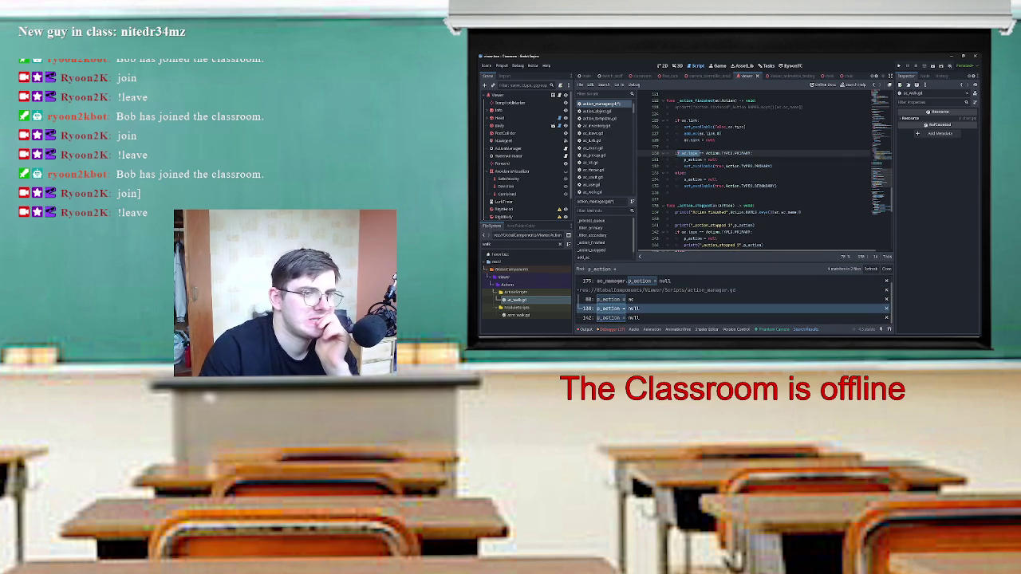
pyautogui.doubleClick(717, 212)
pyautogui.write('stopped')
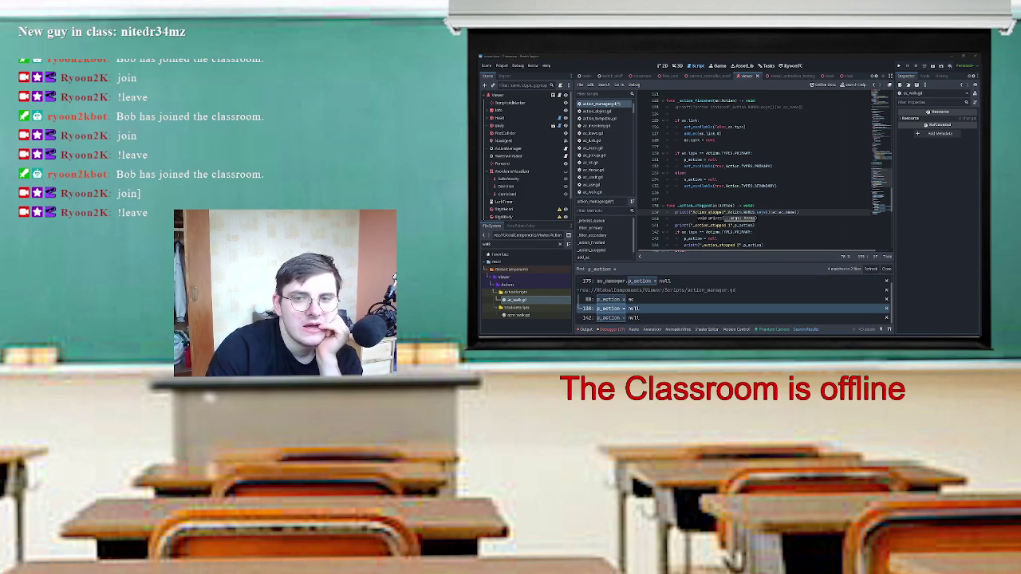
pyautogui.press('Escape')
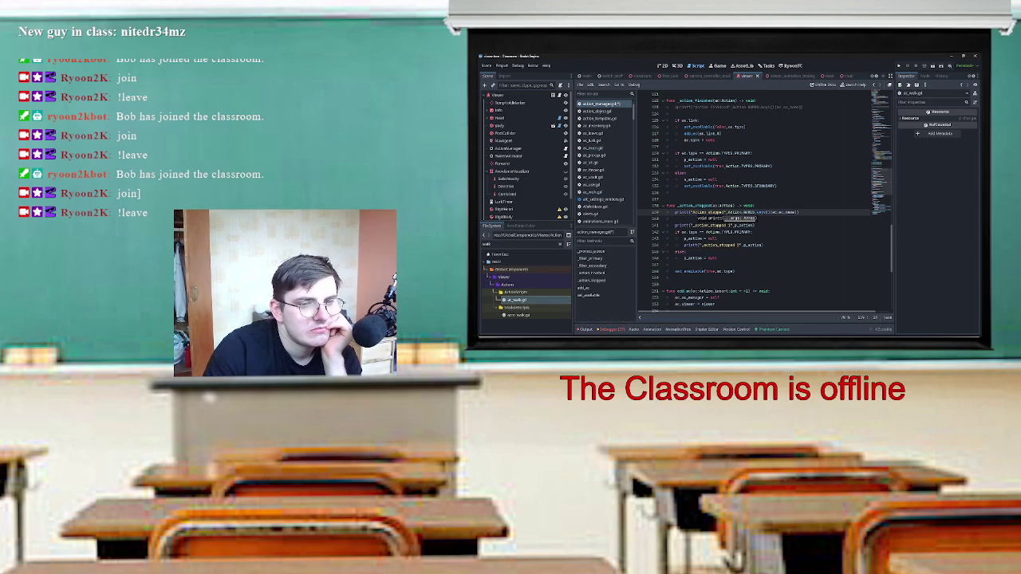
pyautogui.scroll(20, 754, 200)
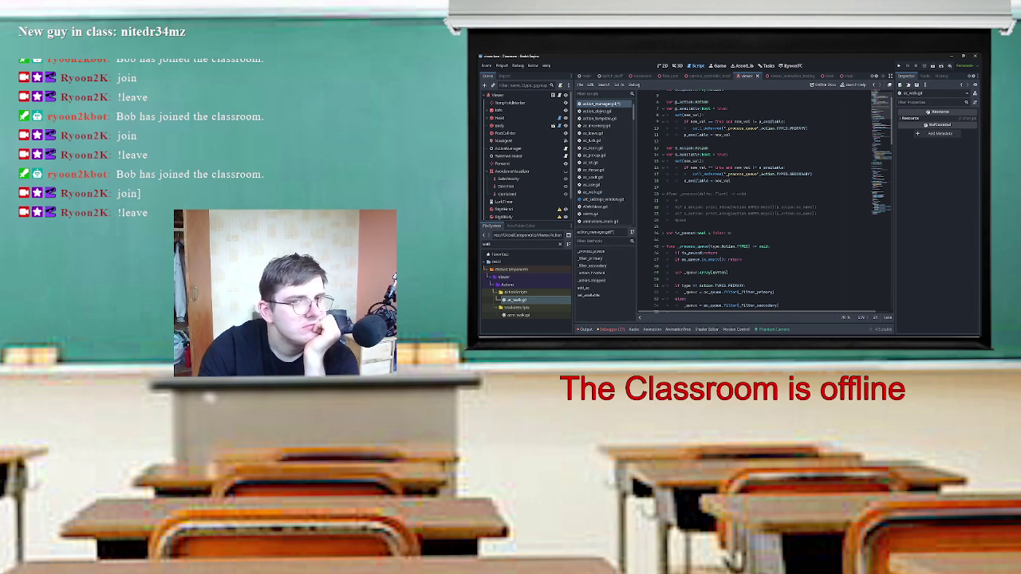
pyautogui.scroll(-8, 765, 200)
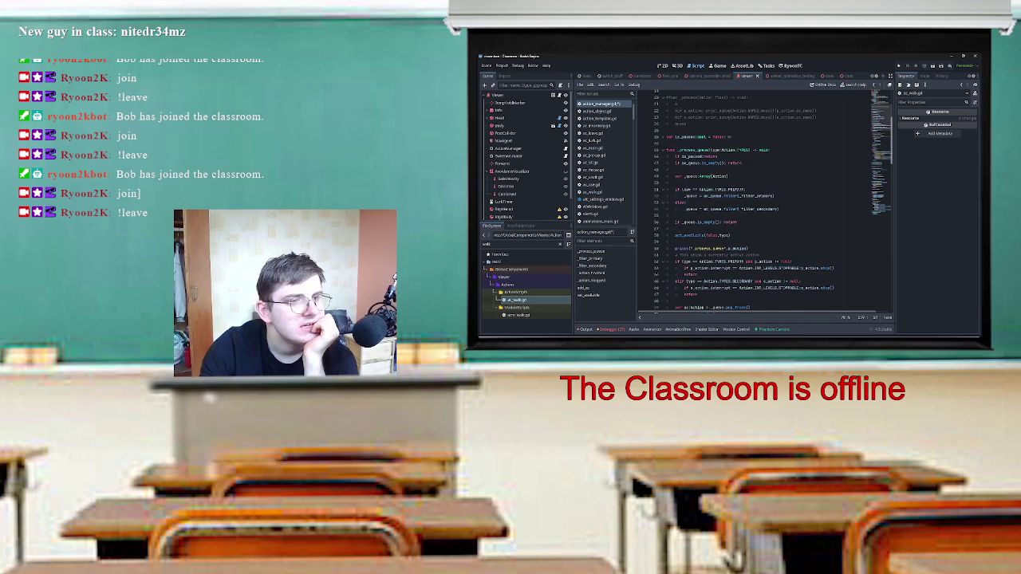
pyautogui.scroll(-8, 766, 199)
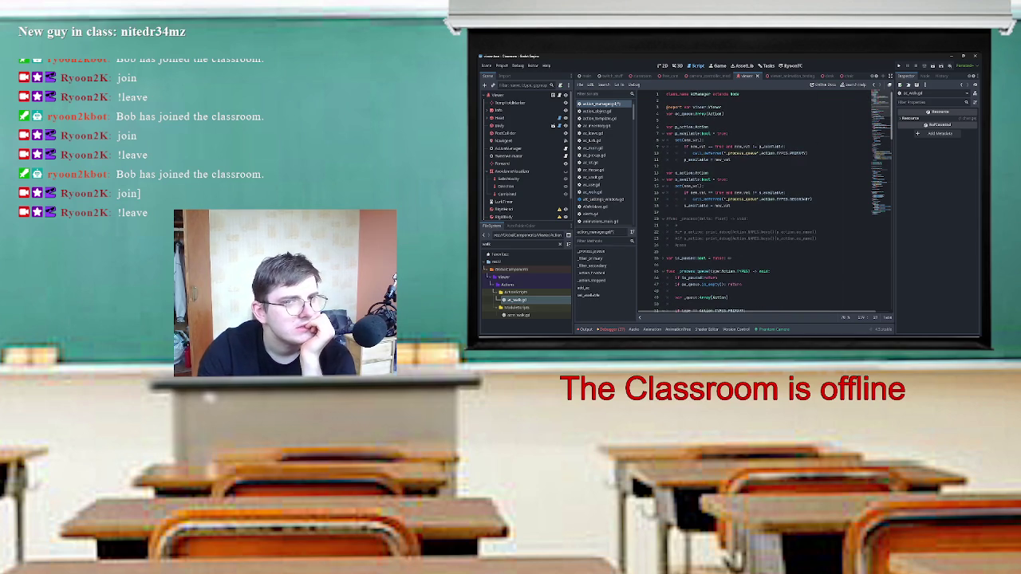
pyautogui.scroll(-6, 765, 199)
pyautogui.scroll(10, 766, 199)
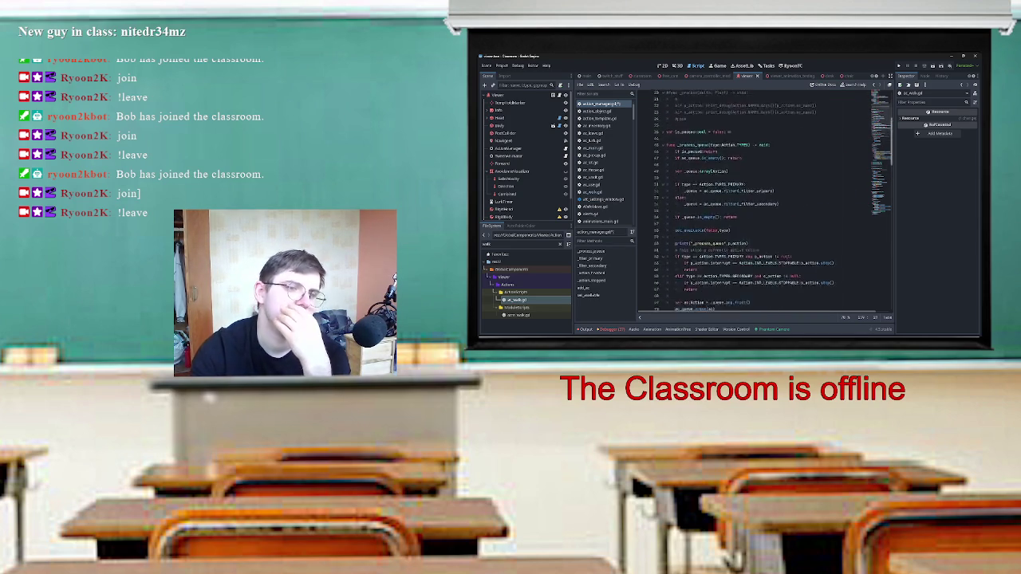
pyautogui.scroll(14, 765, 199)
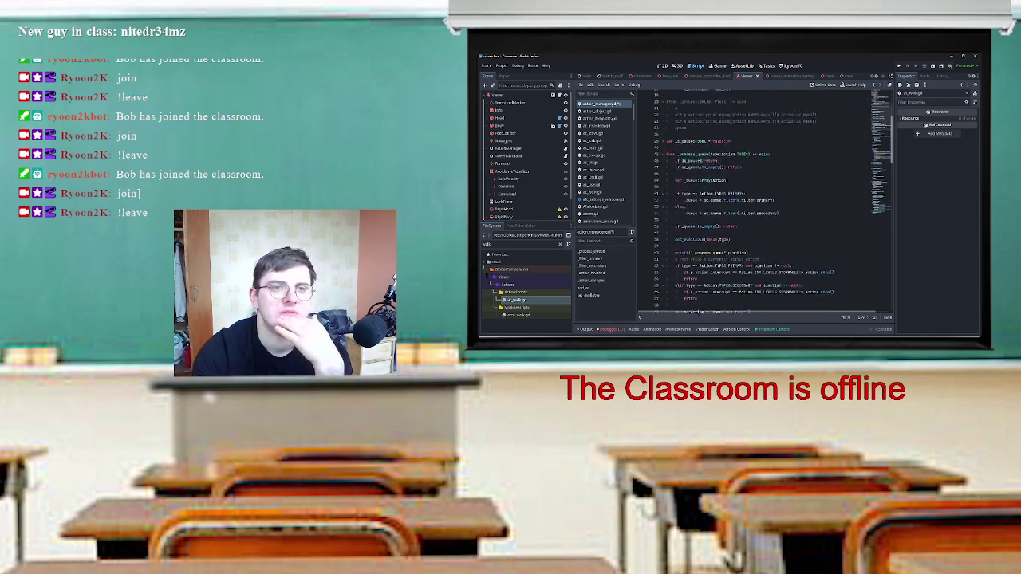
pyautogui.scroll(1, 766, 199)
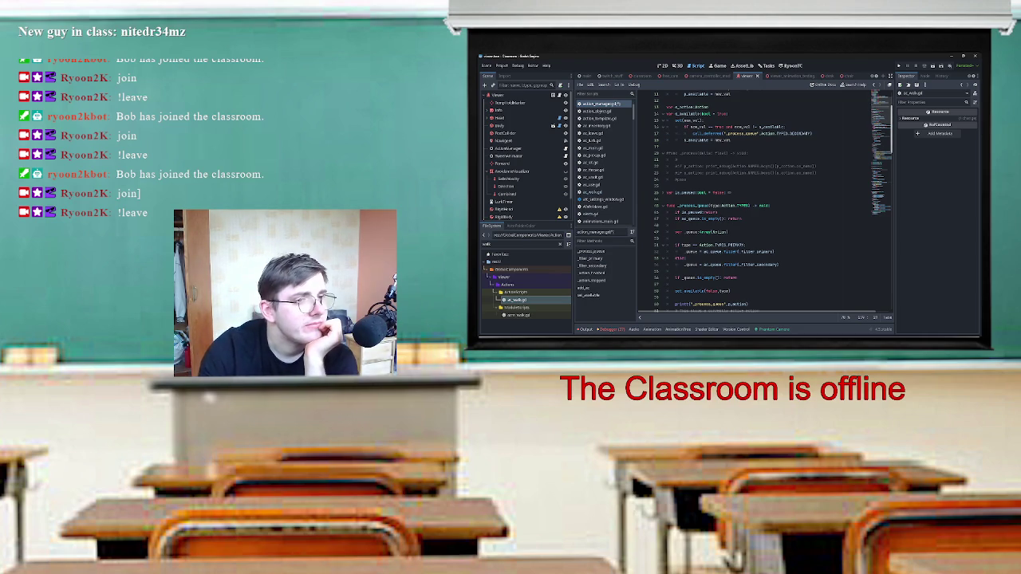
pyautogui.scroll(-3, 766, 199)
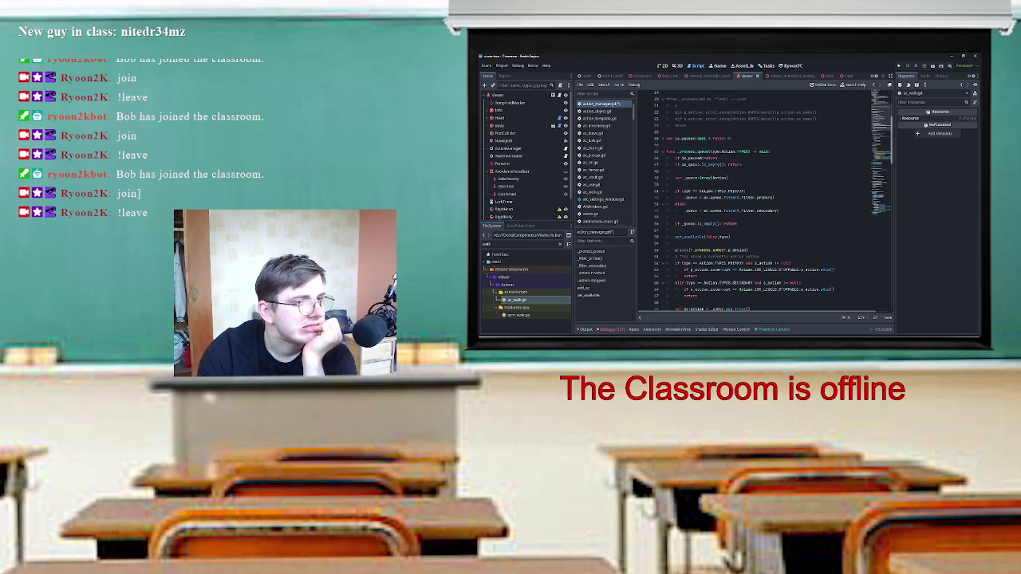
pyautogui.scroll(-1, 766, 199)
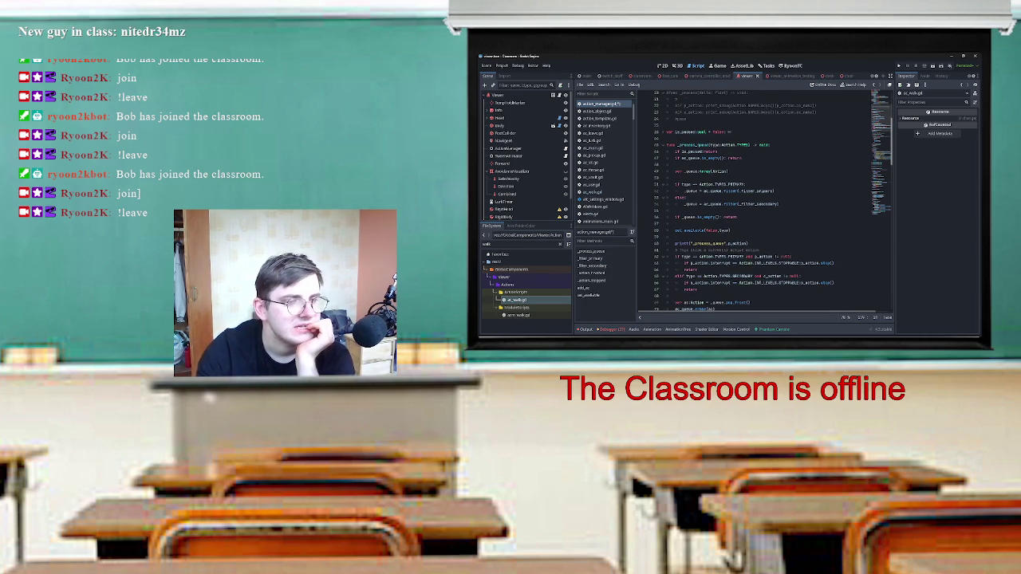
pyautogui.scroll(-20, 766, 199)
pyautogui.scroll(-3, 761, 200)
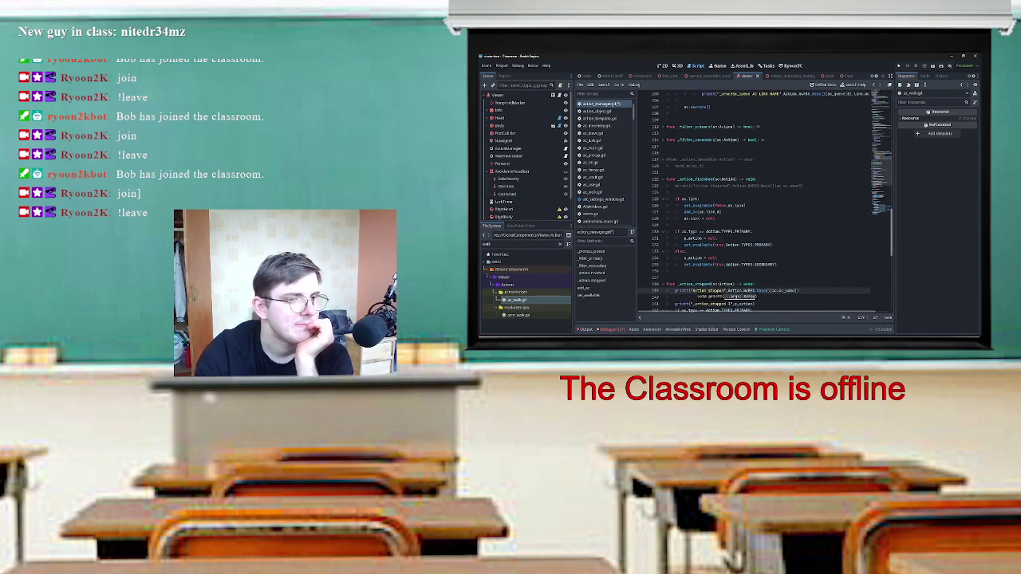
pyautogui.scroll(-3, 754, 200)
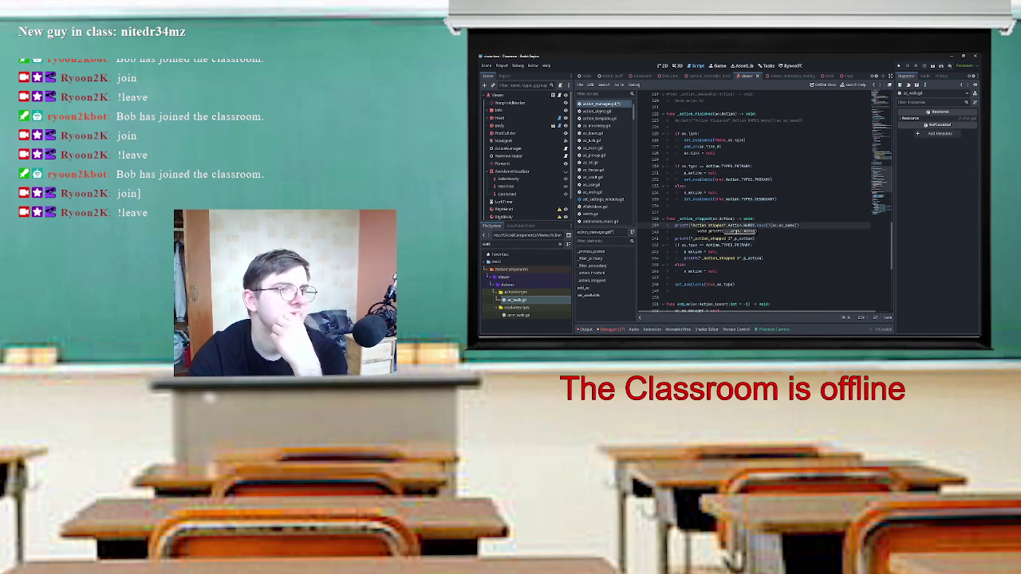
# Comment out the ac.evaluate line in _action_stopped with Ctrl+K, then run the project with F5.
pyautogui.doubleClick(694, 251)
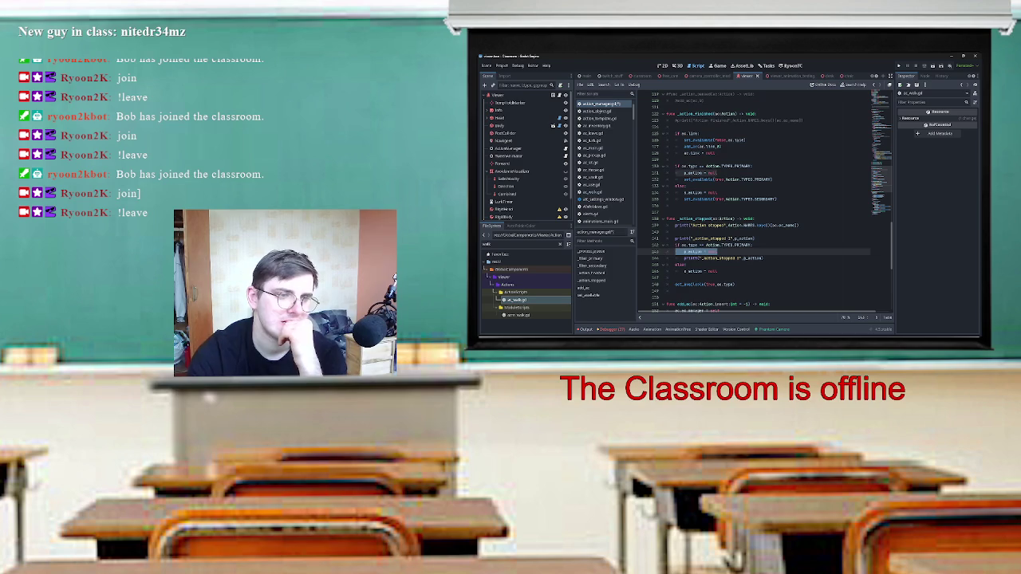
pyautogui.click(717, 284)
pyautogui.hotkey('ctrl', 'k')
pyautogui.click(677, 206)
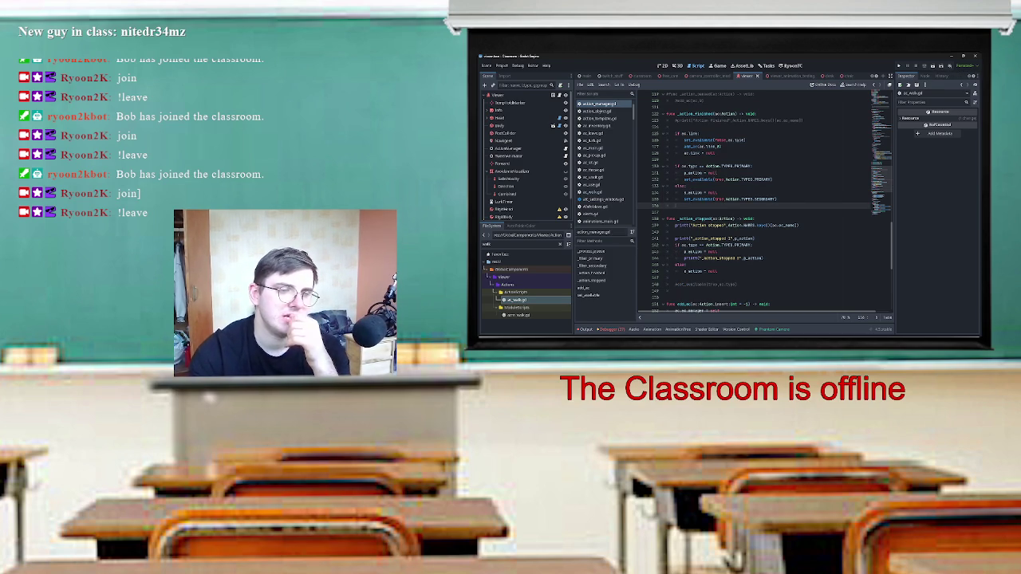
pyautogui.press('F5')
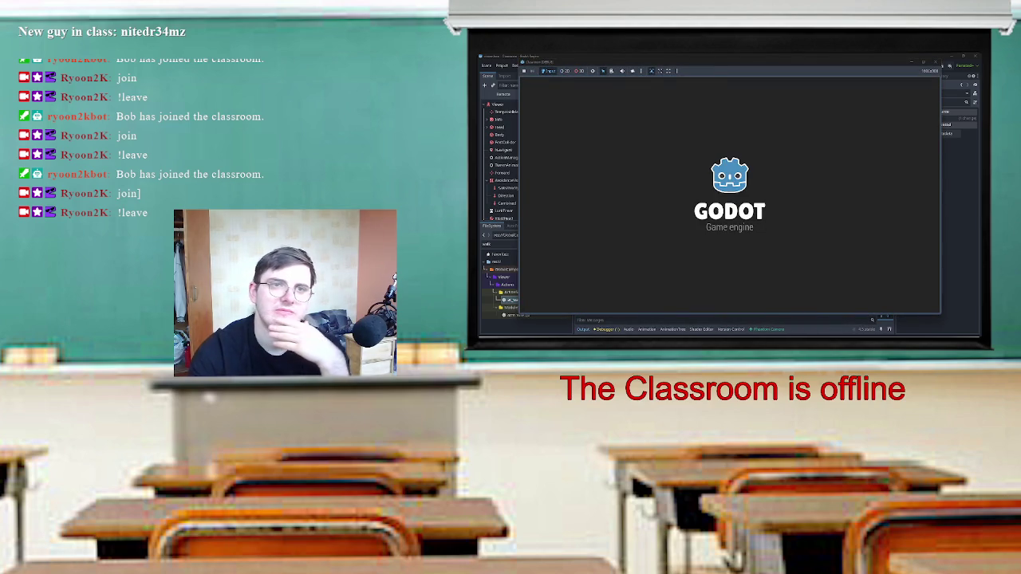
# Start the game's Twitch connection and set a breakpoint on line 248's ac.evaluate call.
pyautogui.click(746, 194)
pyautogui.click(713, 192)
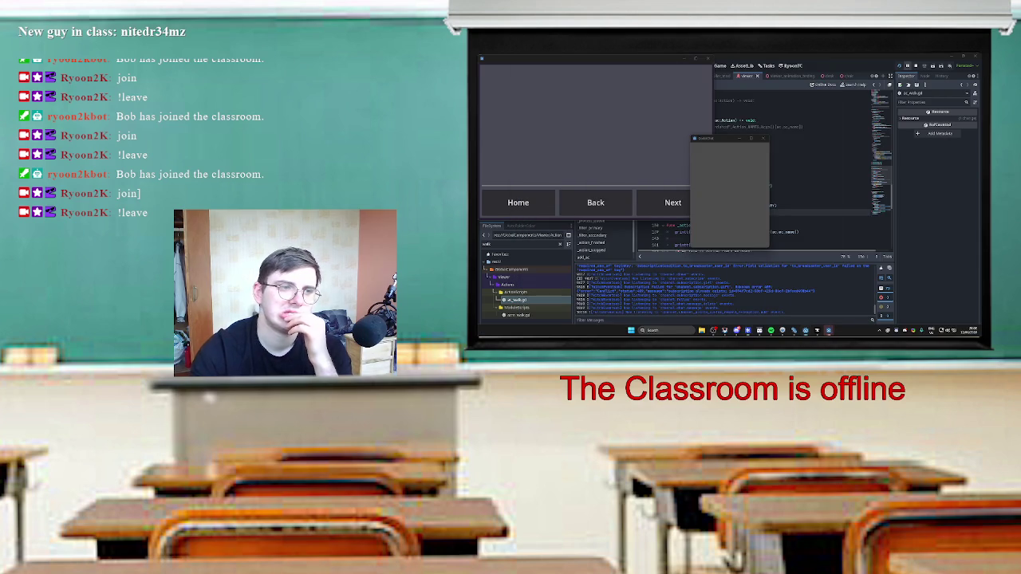
pyautogui.scroll(-4, 766, 172)
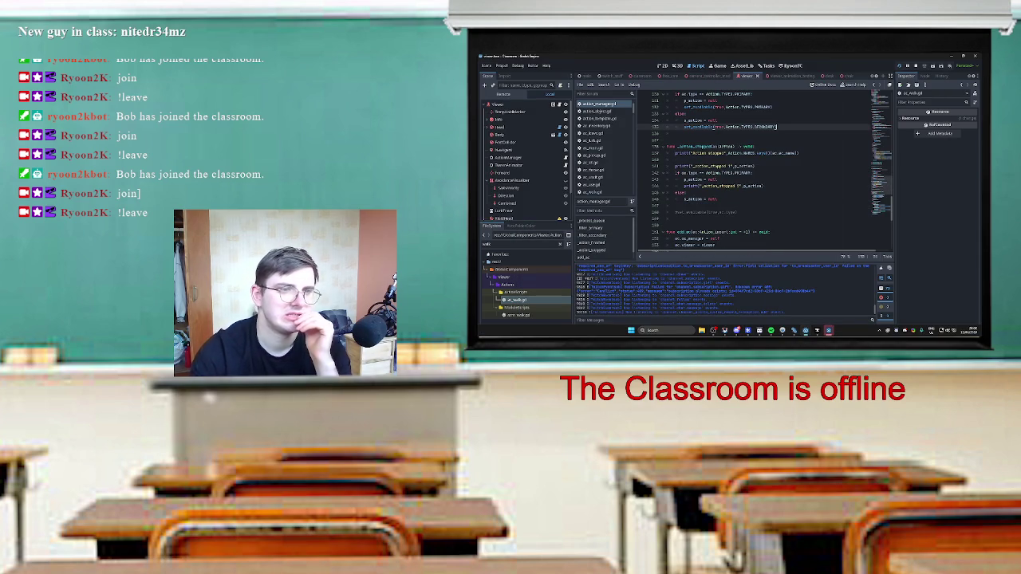
pyautogui.click(717, 213)
pyautogui.click(710, 200)
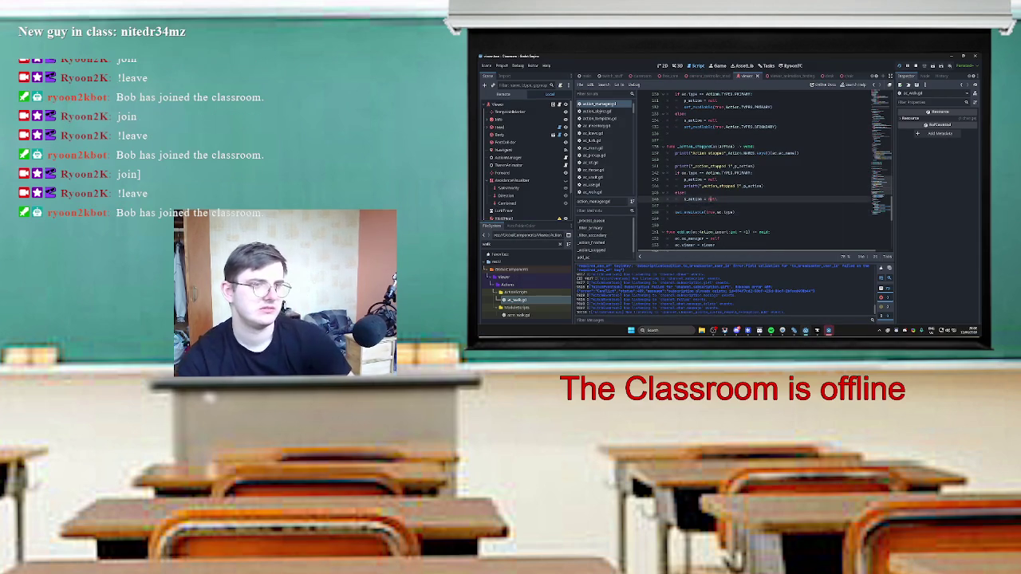
pyautogui.click(642, 213)
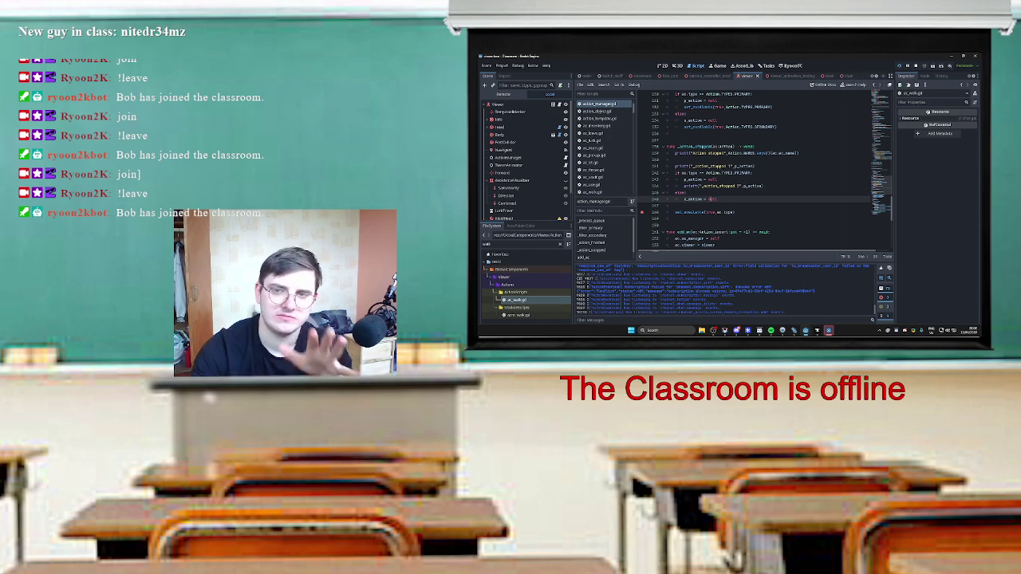
# Minimize and restore the Godot editor window to reveal the running game.
pyautogui.doubleClick(712, 200)
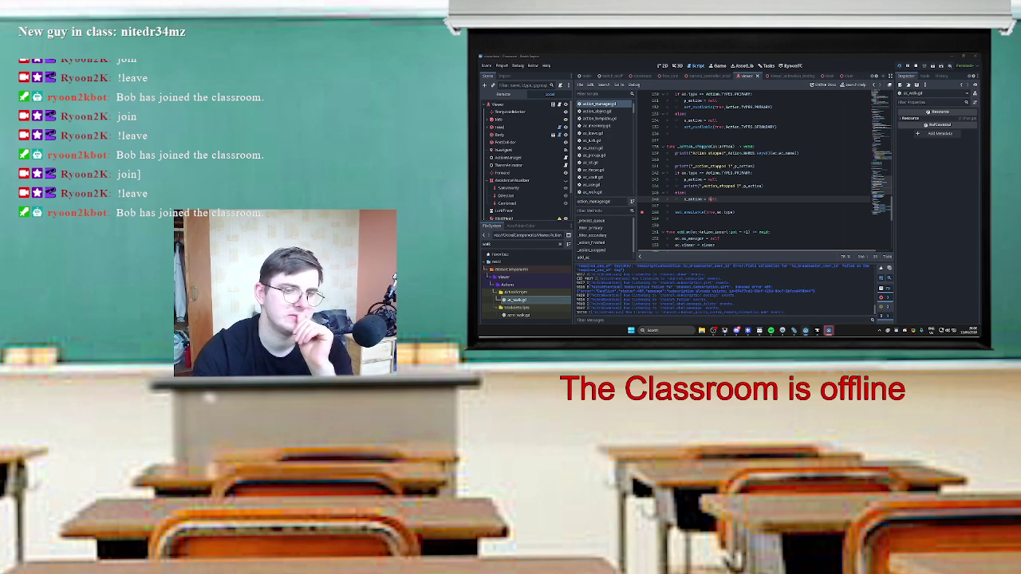
pyautogui.moveTo(829, 331)
pyautogui.click(850, 301)
pyautogui.click(850, 302)
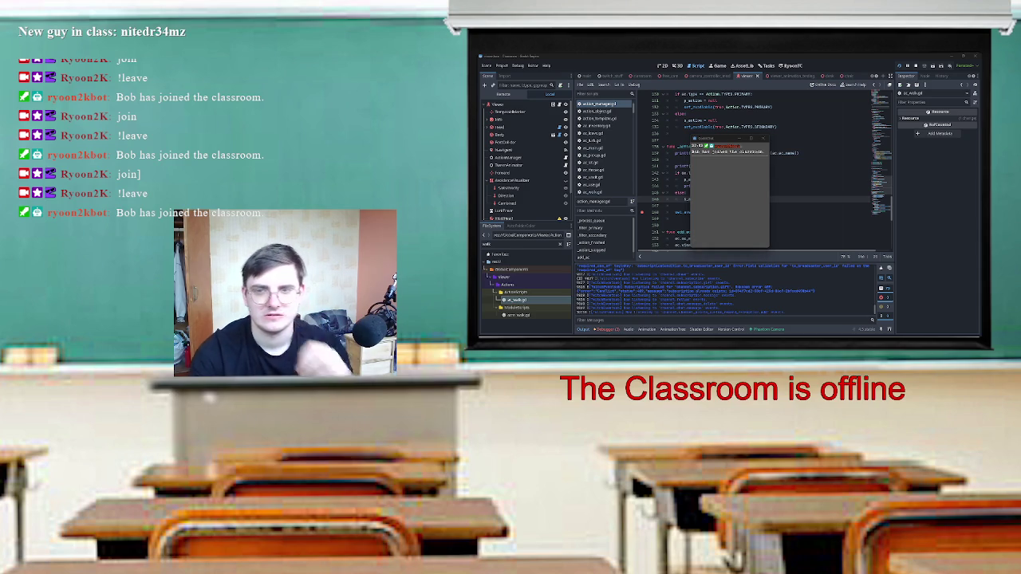
# Switch to the game, load the classroom level via level select, and return to the editor's debugger.
pyautogui.hotkey('alt', 'Tab')
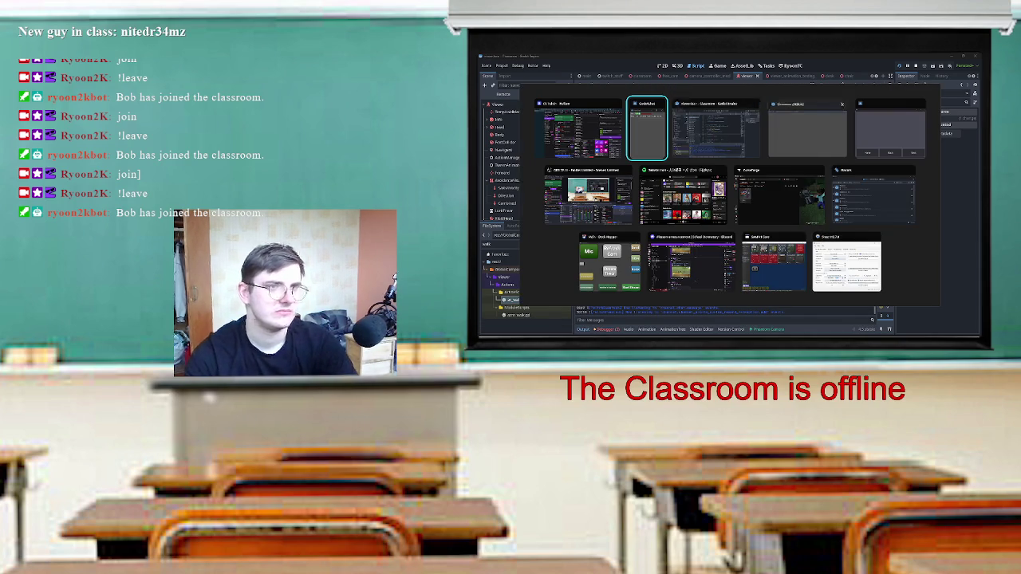
pyautogui.press('Return')
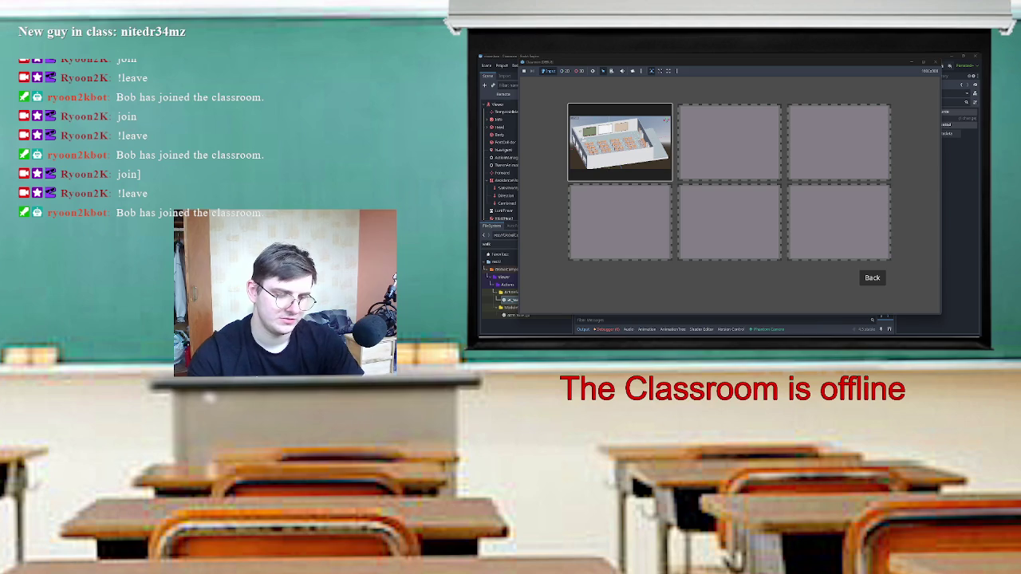
pyautogui.press('Return')
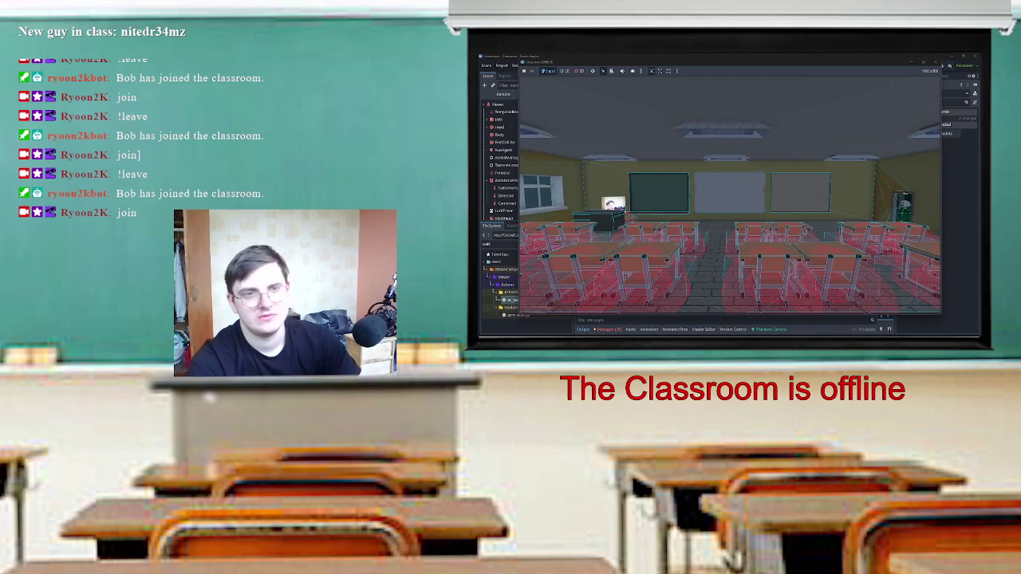
pyautogui.press('F11')
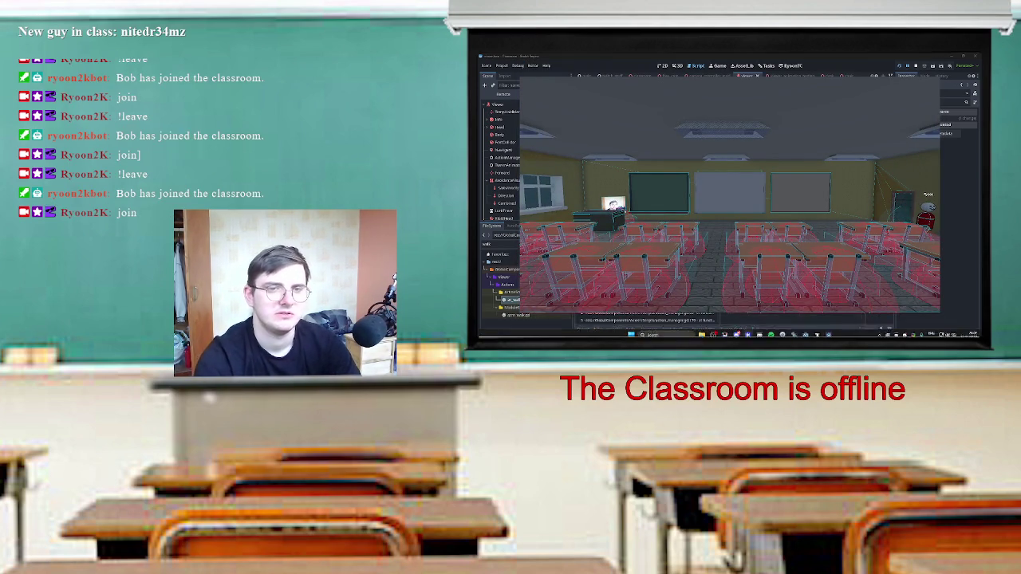
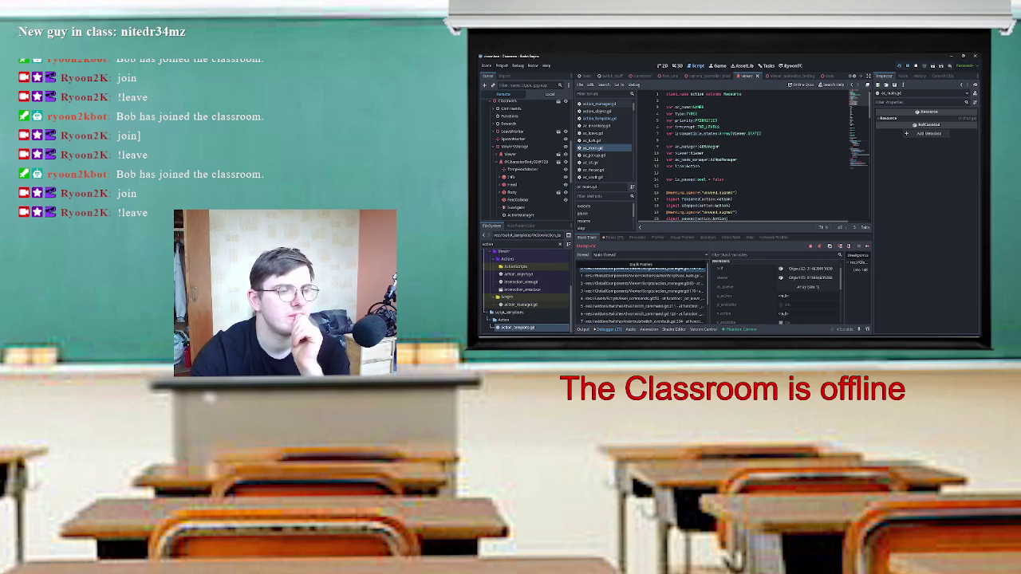
# Filter the FileSystem by 'sc_m' and rename ac_main.gd to action_main.gd.
pyautogui.click(522, 243)
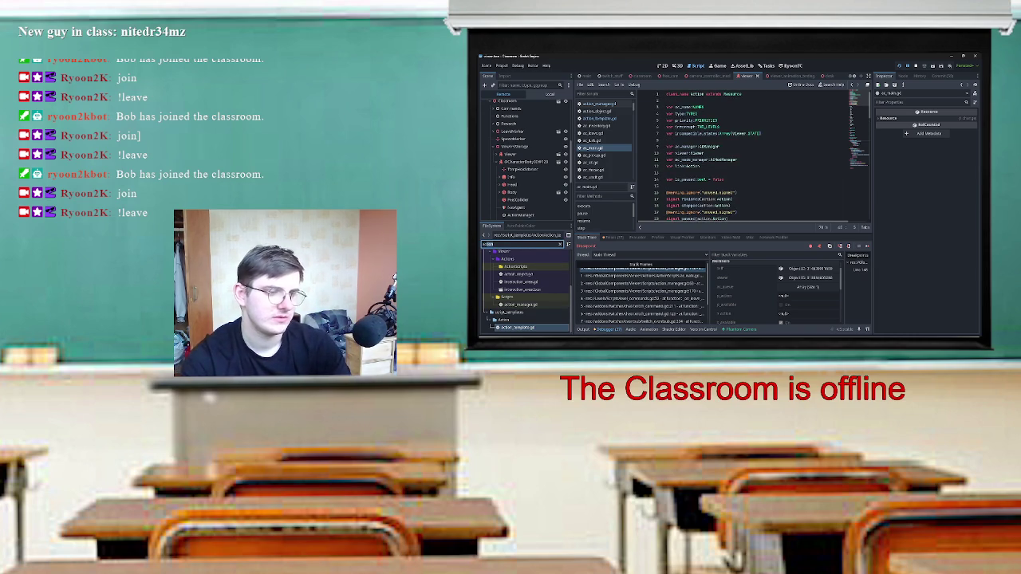
pyautogui.write('sc')
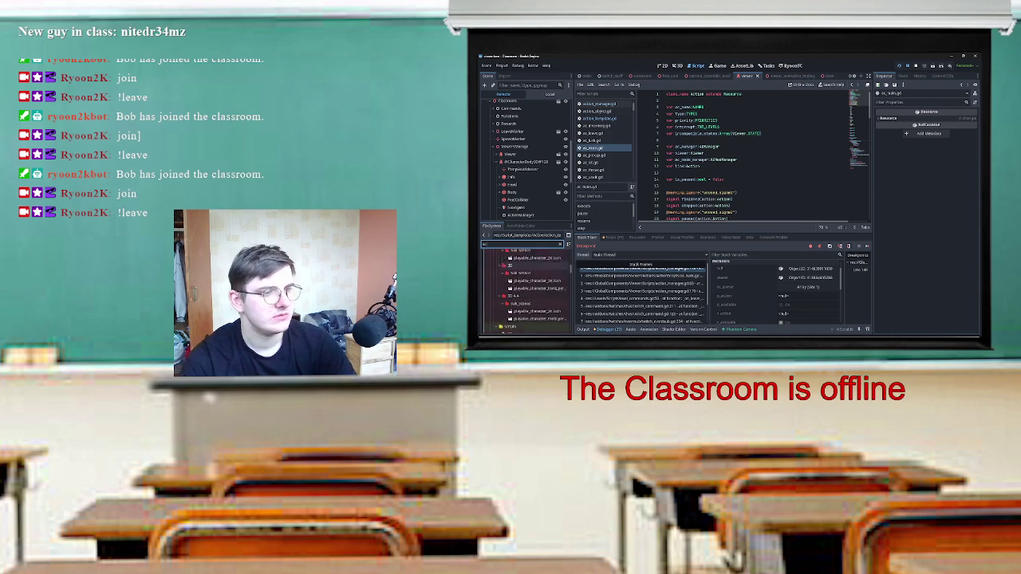
pyautogui.scroll(-5, 525, 291)
pyautogui.scroll(-5, 527, 291)
pyautogui.write('_ma')
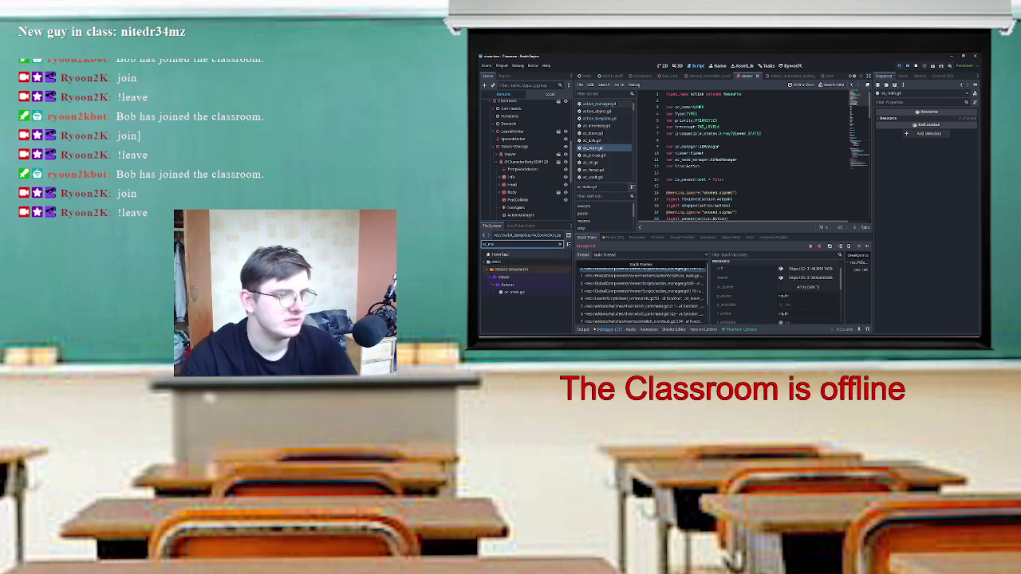
pyautogui.rightClick(525, 292)
pyautogui.click(539, 275)
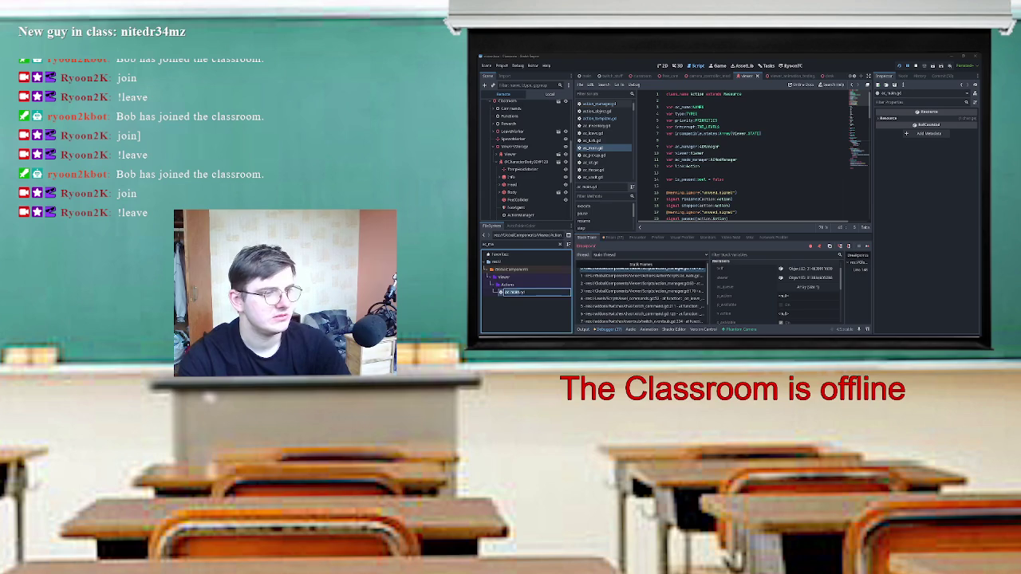
pyautogui.write('ac_main_')
pyautogui.press('Return')
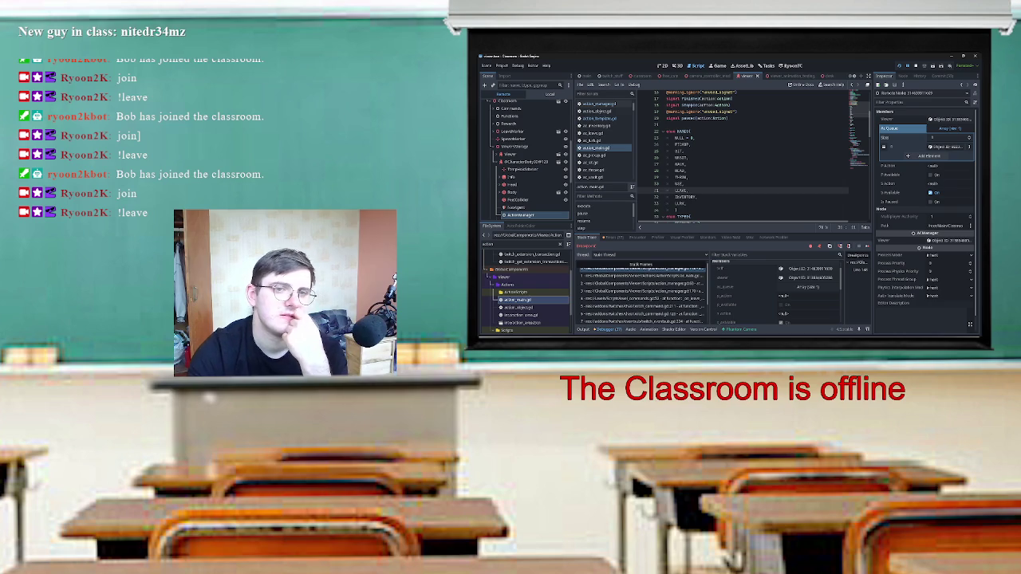
# Scroll through the walk action script while the debugger is paused in it.
pyautogui.scroll(2, 742, 155)
pyautogui.scroll(4, 742, 155)
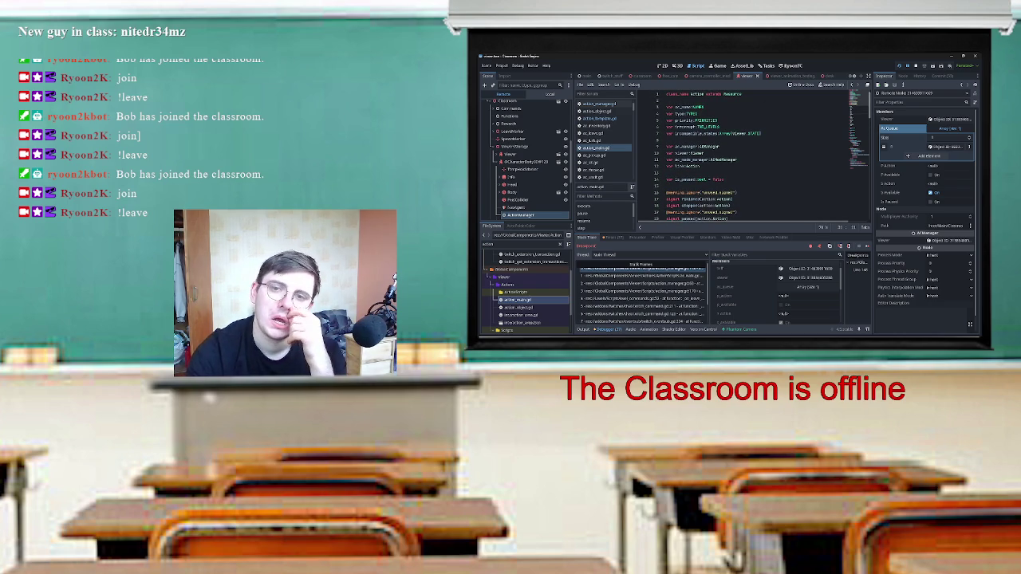
pyautogui.scroll(-3, 742, 156)
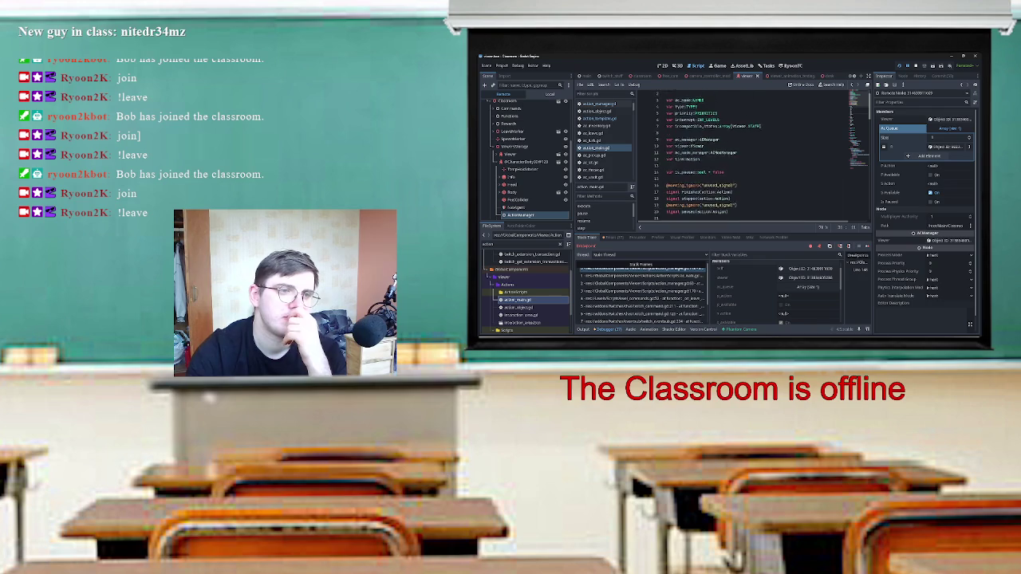
pyautogui.scroll(2, 742, 155)
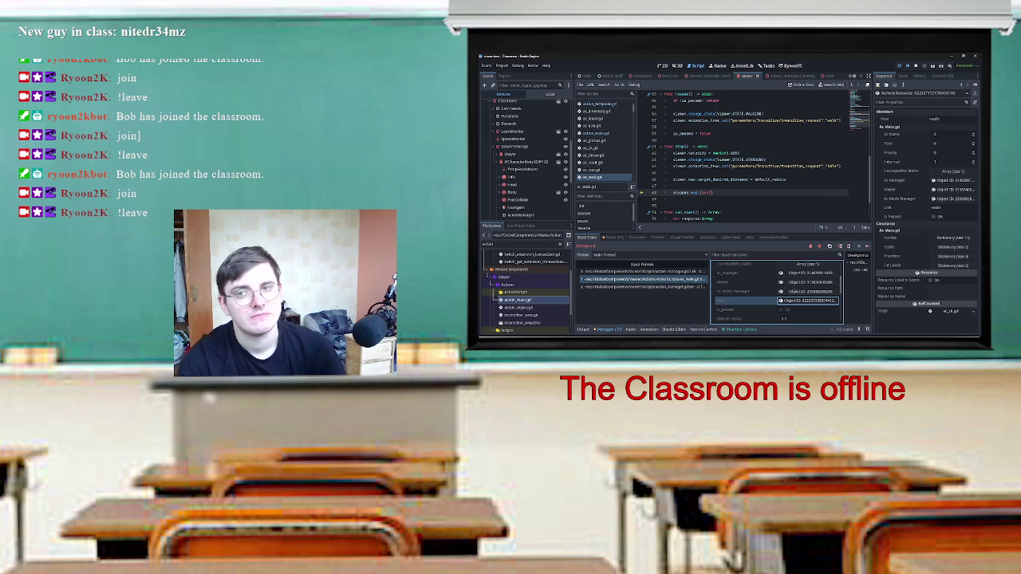
# Stop the running debug session with F8 and review the walk action's stop function.
pyautogui.press('F8')
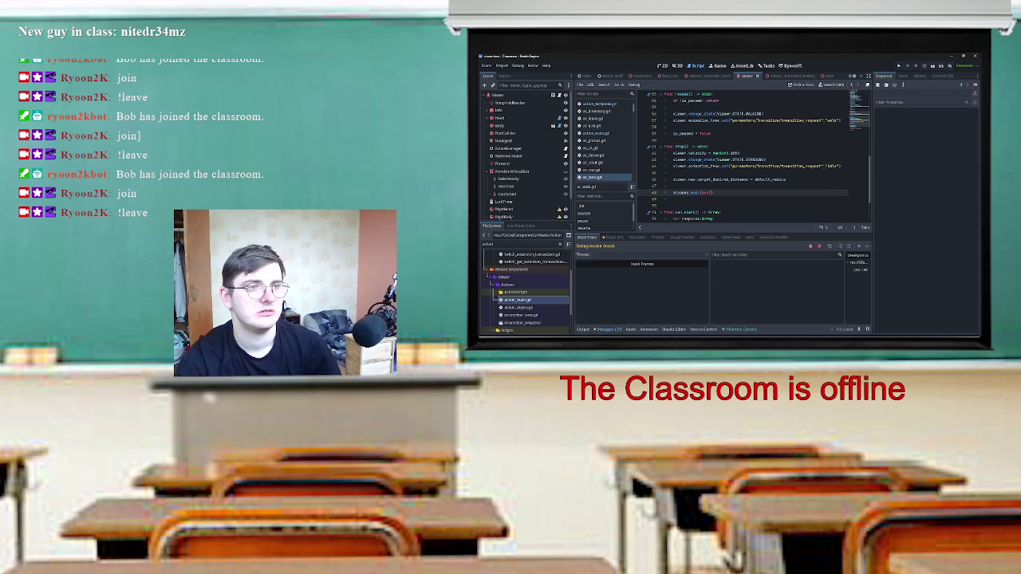
pyautogui.scroll(15, 743, 156)
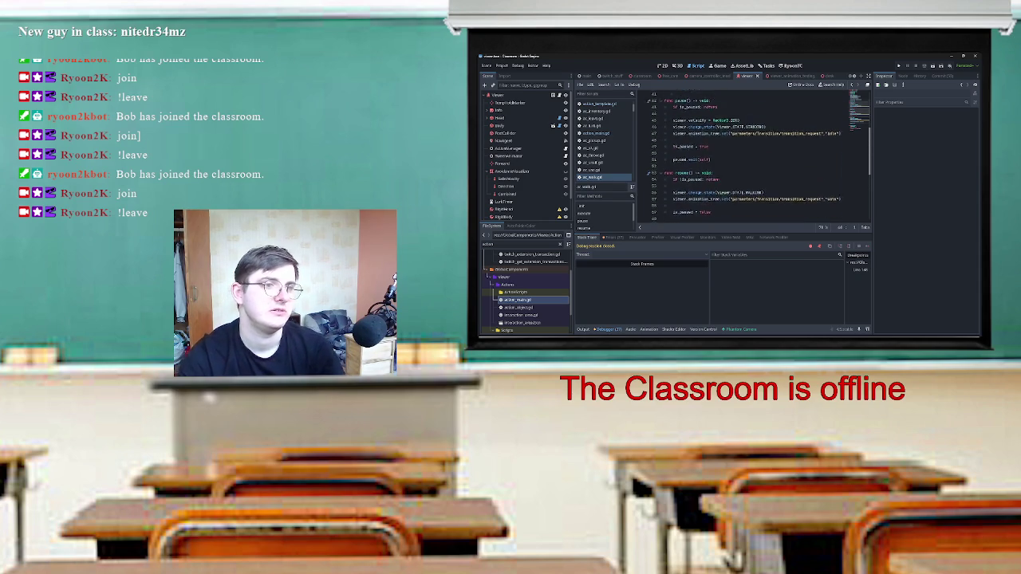
pyautogui.scroll(-15, 750, 159)
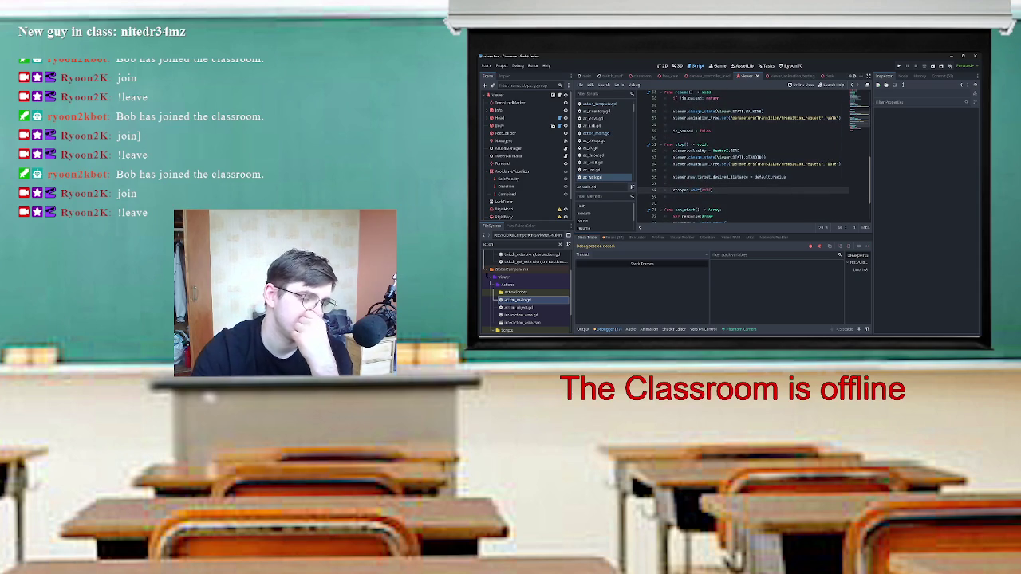
pyautogui.scroll(-2, 750, 156)
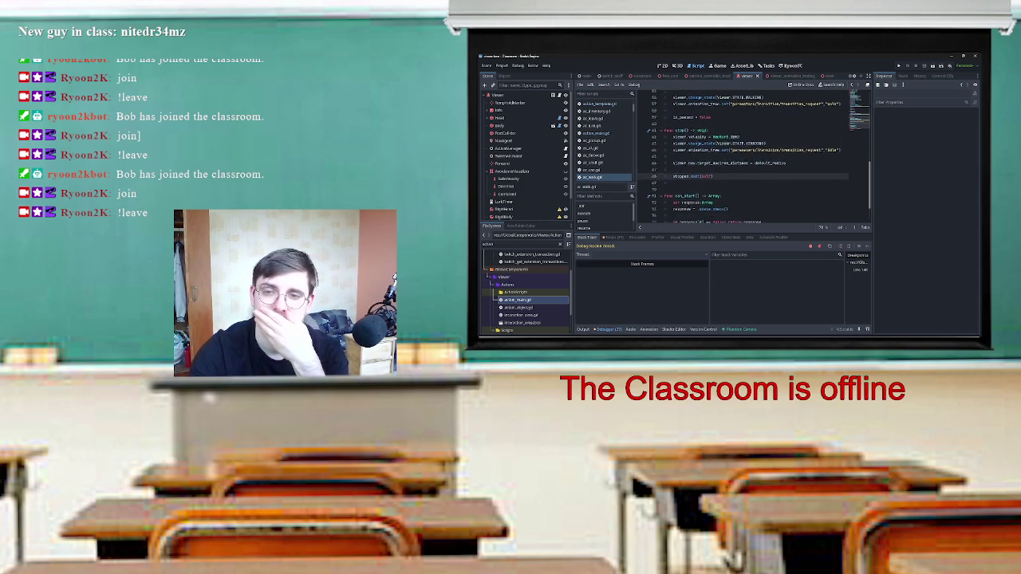
pyautogui.scroll(-2, 742, 154)
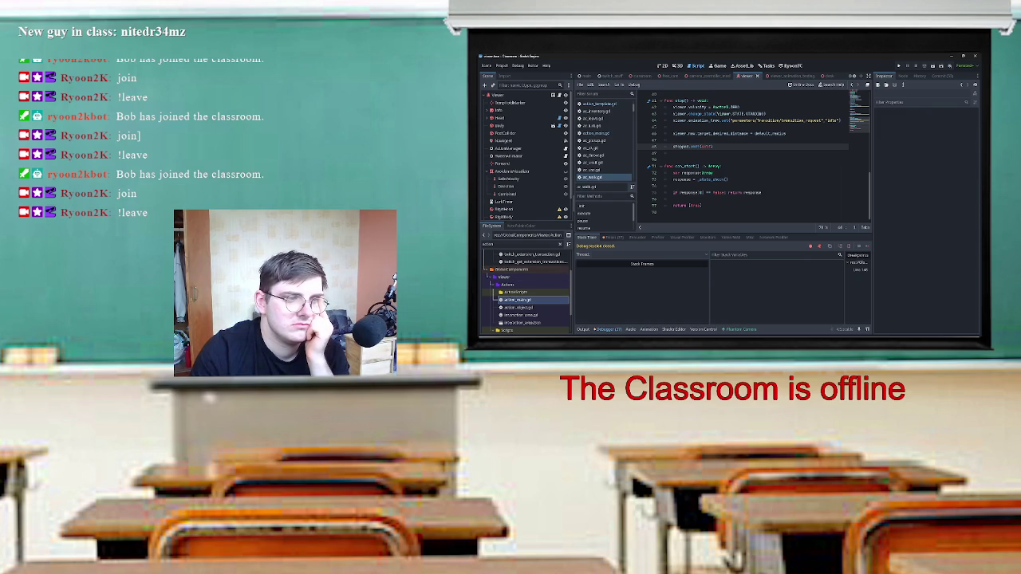
# Drag the Inspector splitter right to widen the script editor, then put the caret on empty line 30.
pyautogui.scroll(15, 753, 154)
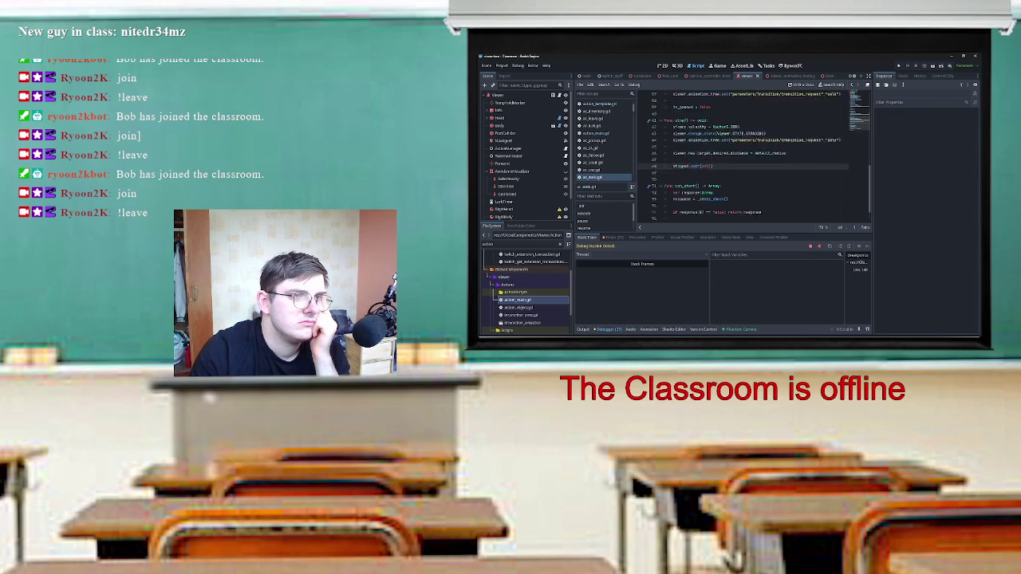
pyautogui.scroll(2, 753, 154)
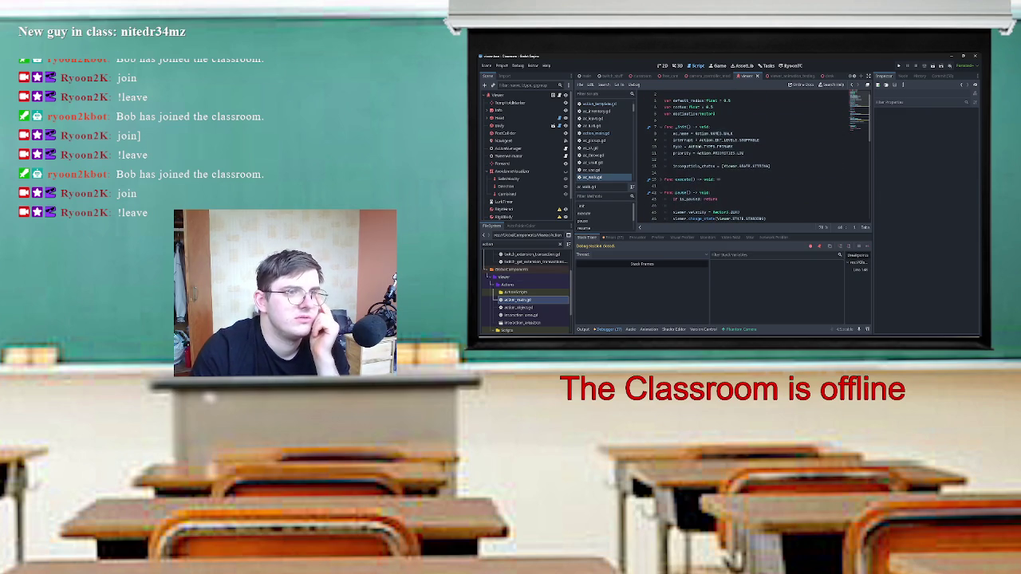
pyautogui.scroll(-6, 758, 157)
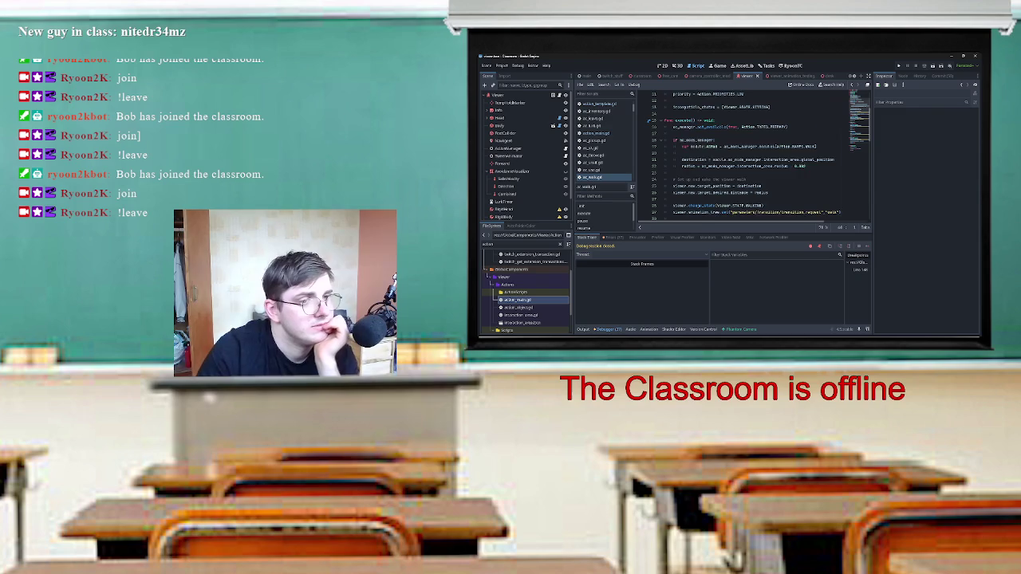
pyautogui.scroll(-3, 758, 156)
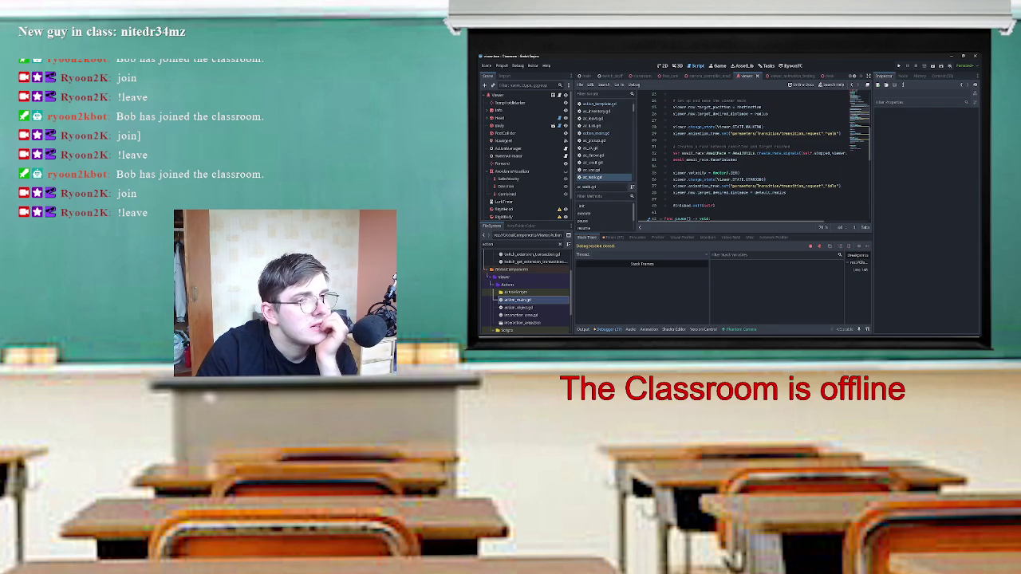
pyautogui.moveTo(872, 204); pyautogui.dragTo(918, 203)
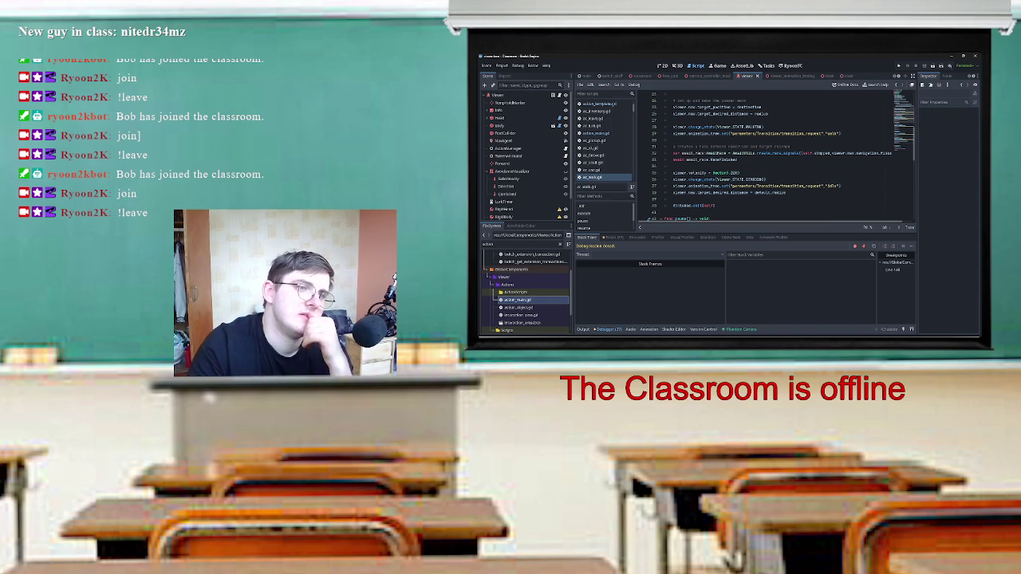
pyautogui.hscroll(2, 774, 159)
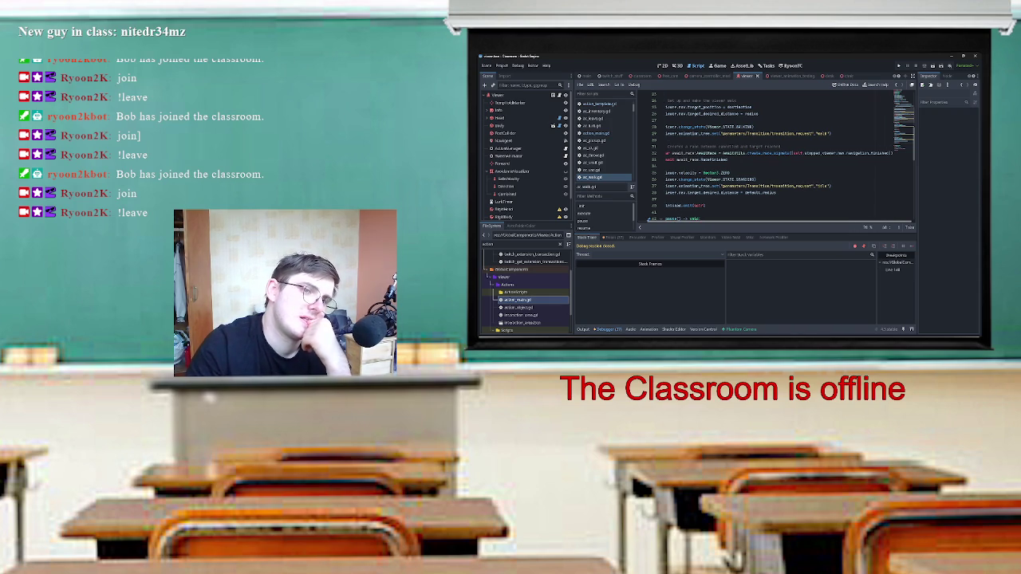
pyautogui.hscroll(-2, 773, 160)
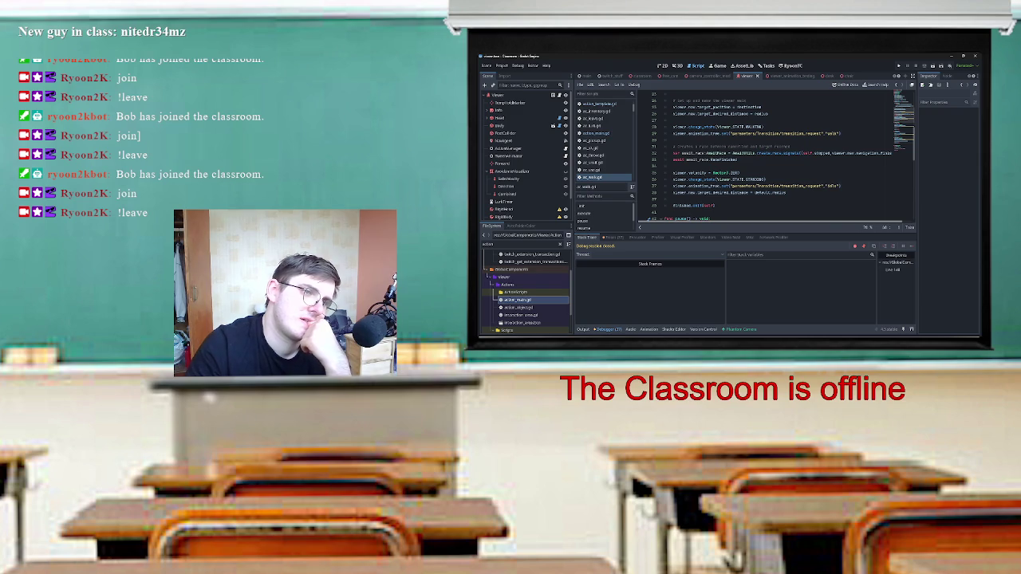
pyautogui.click(675, 166)
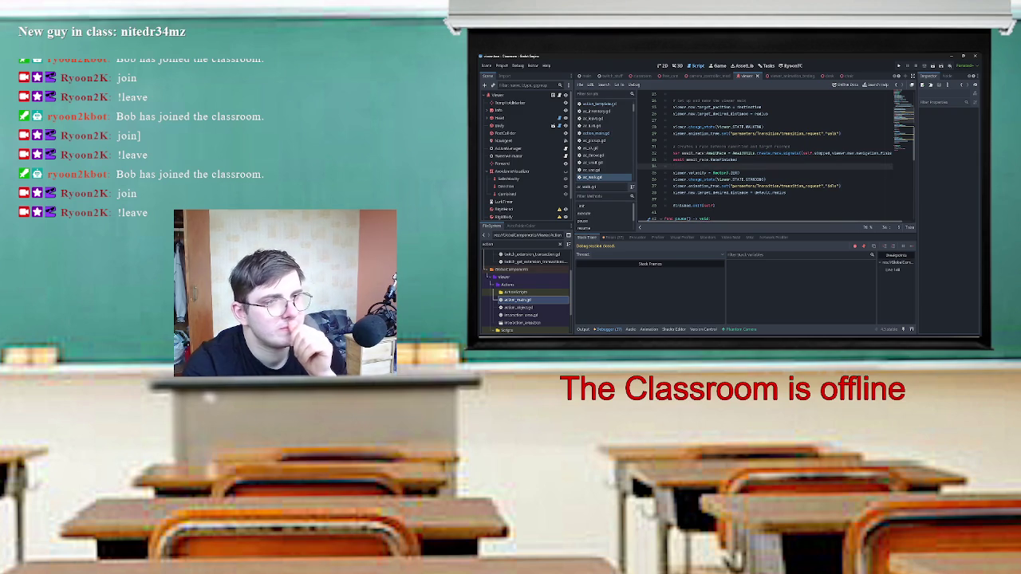
# Add a new line storing the awaited navigation outcome in 'var result', using code completion.
pyautogui.press('Return')
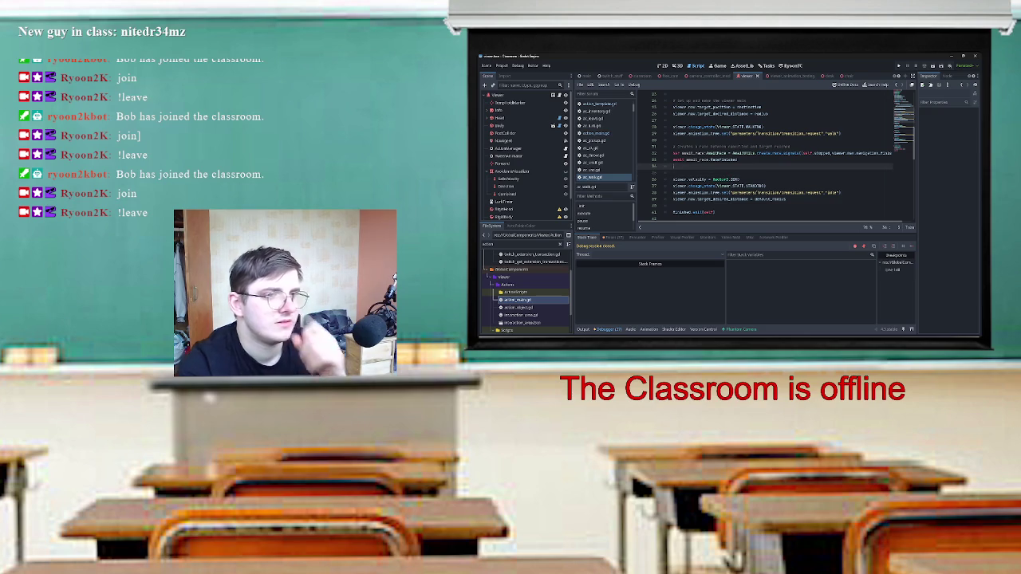
pyautogui.write('if await_race')
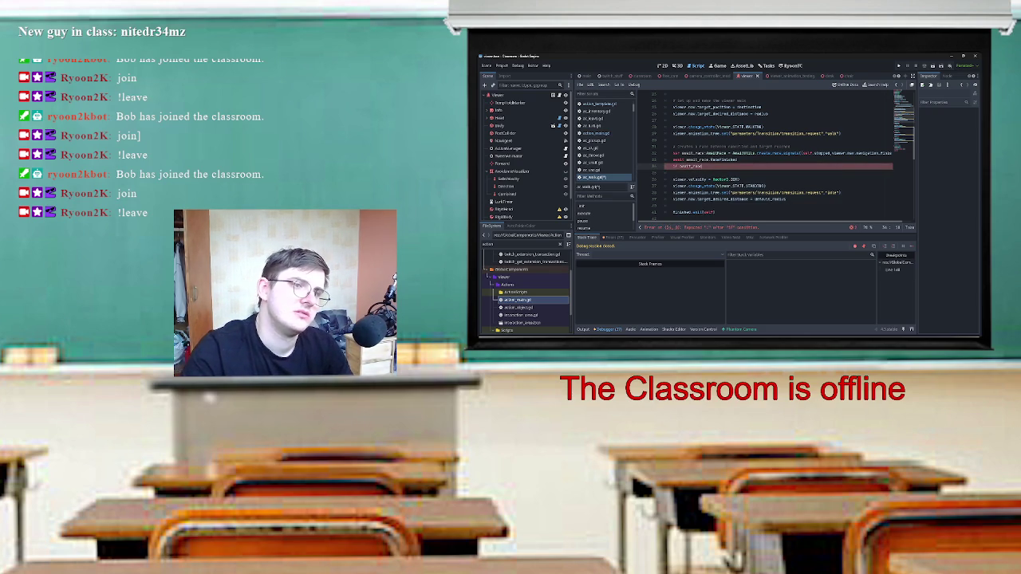
pyautogui.press('BackSpace')
pyautogui.press('BackSpace')
pyautogui.press('BackSpace')
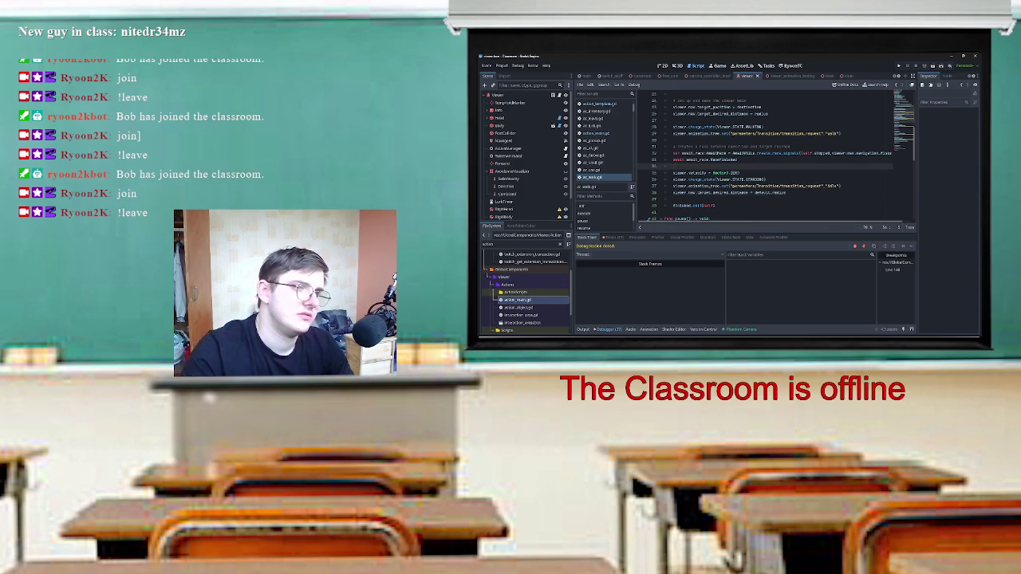
pyautogui.write('var result =')
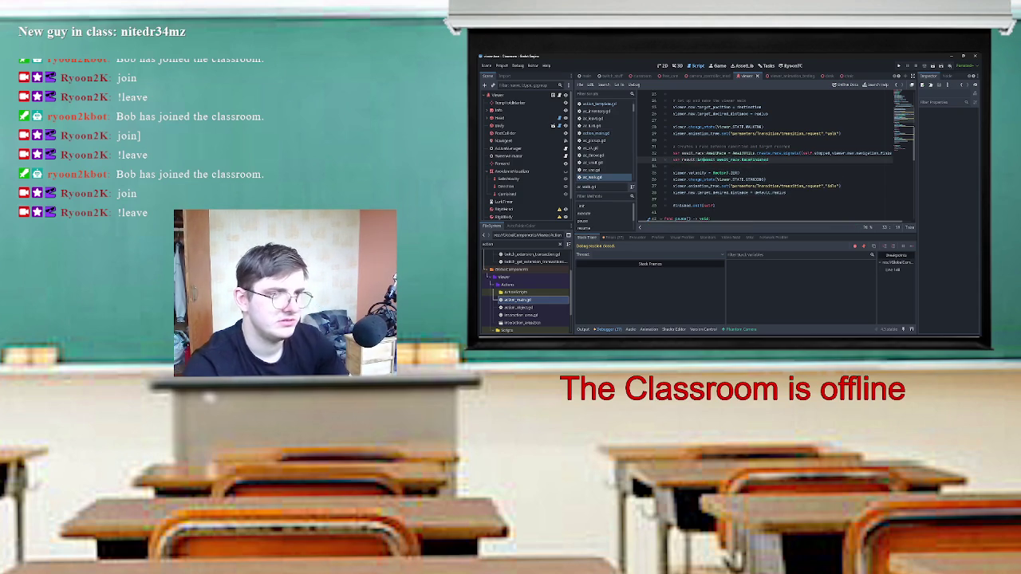
pyautogui.write(' =')
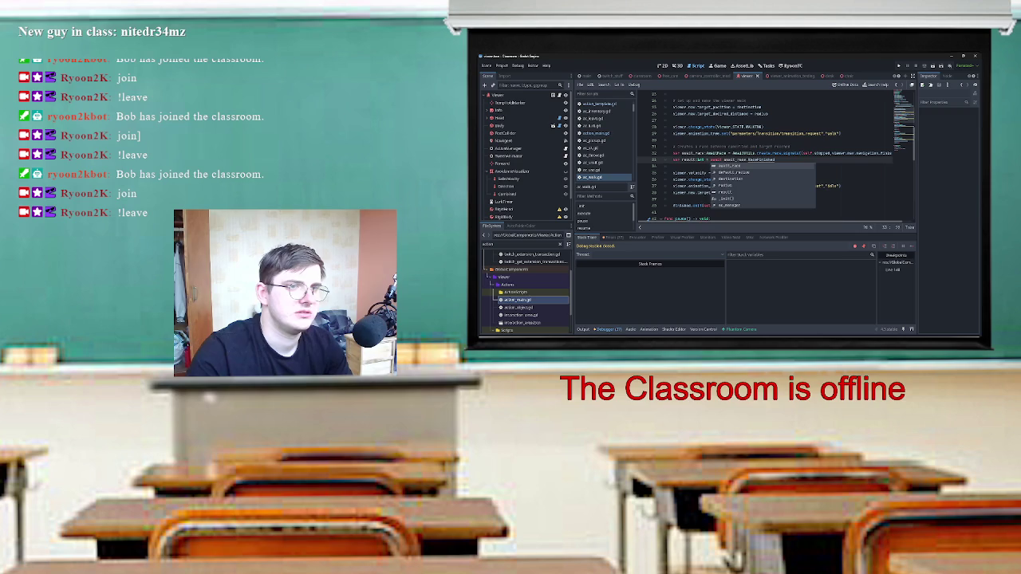
pyautogui.press('Return')
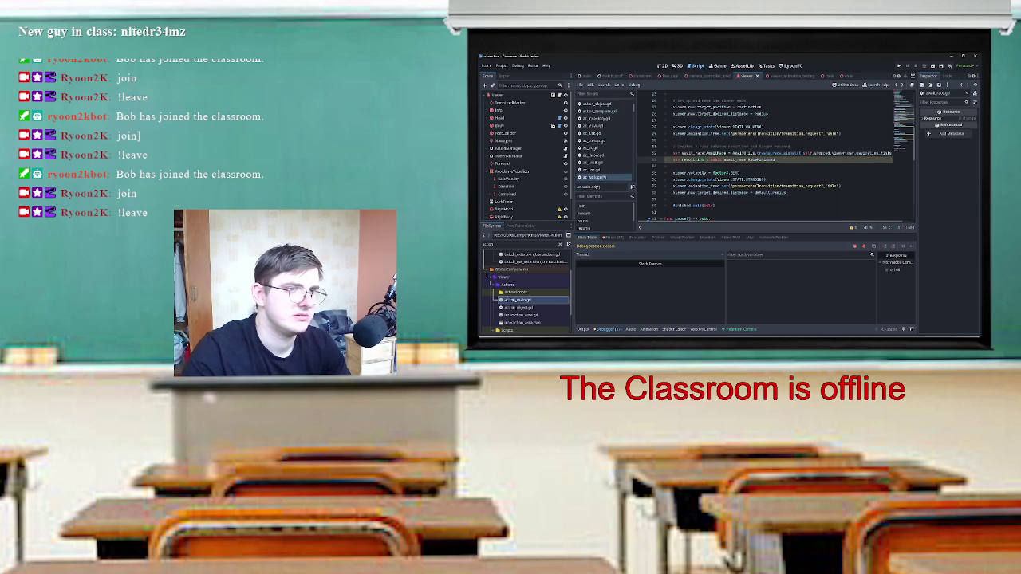
# Add an 'if result ==' check on the next line, then run the current scene.
pyautogui.press('Return')
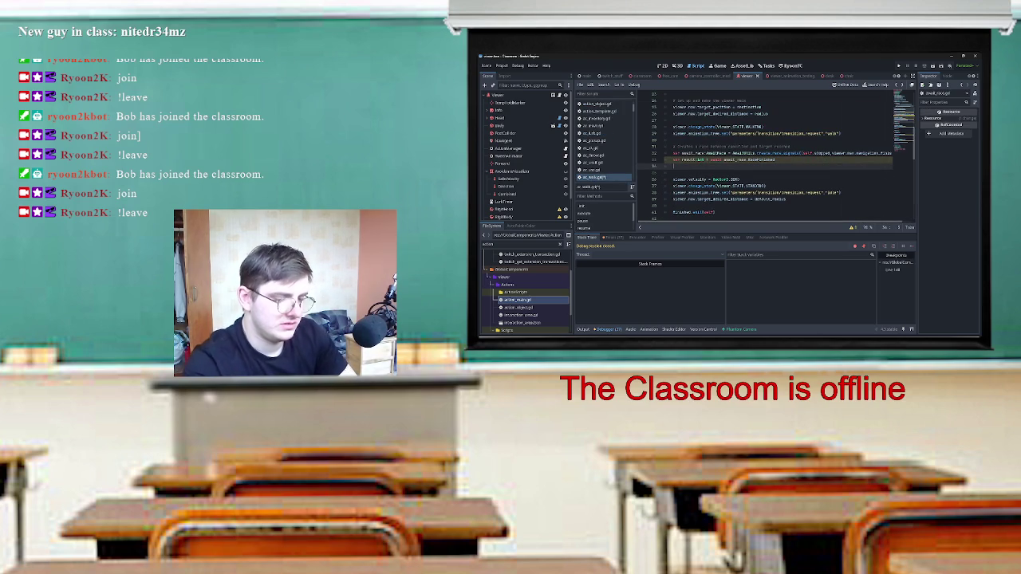
pyautogui.write('if result')
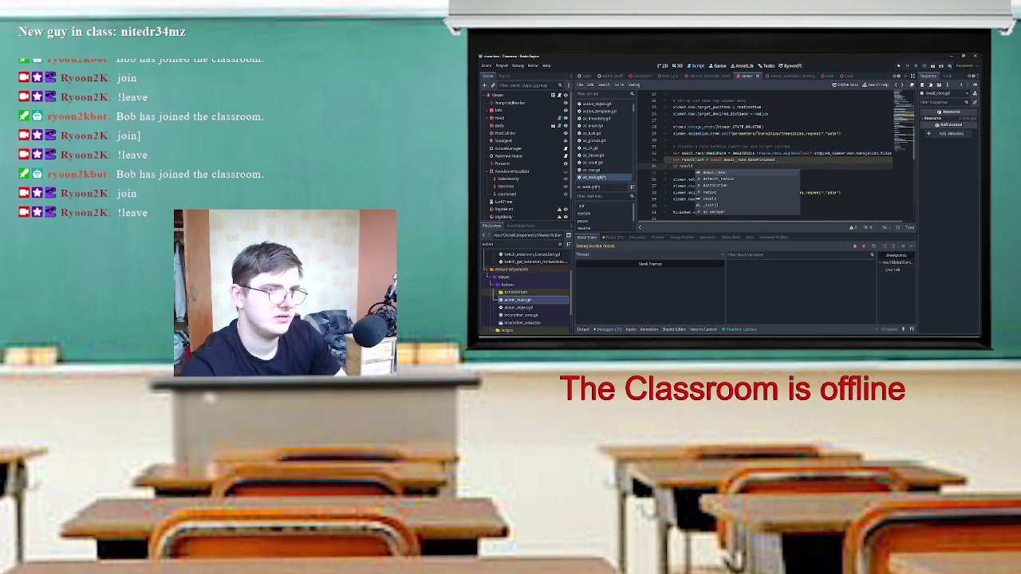
pyautogui.write(' == 4:')
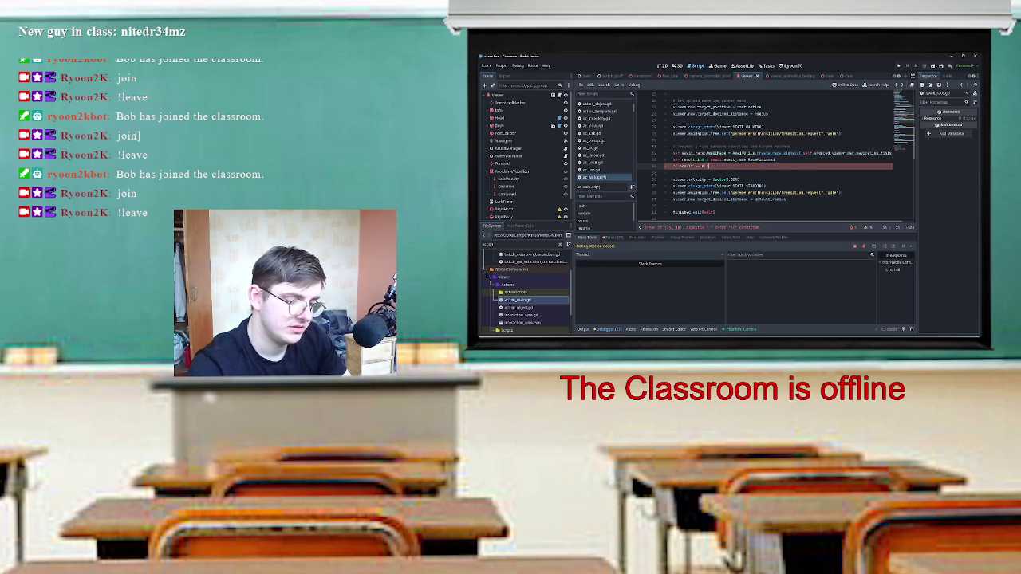
pyautogui.press('BackSpace')
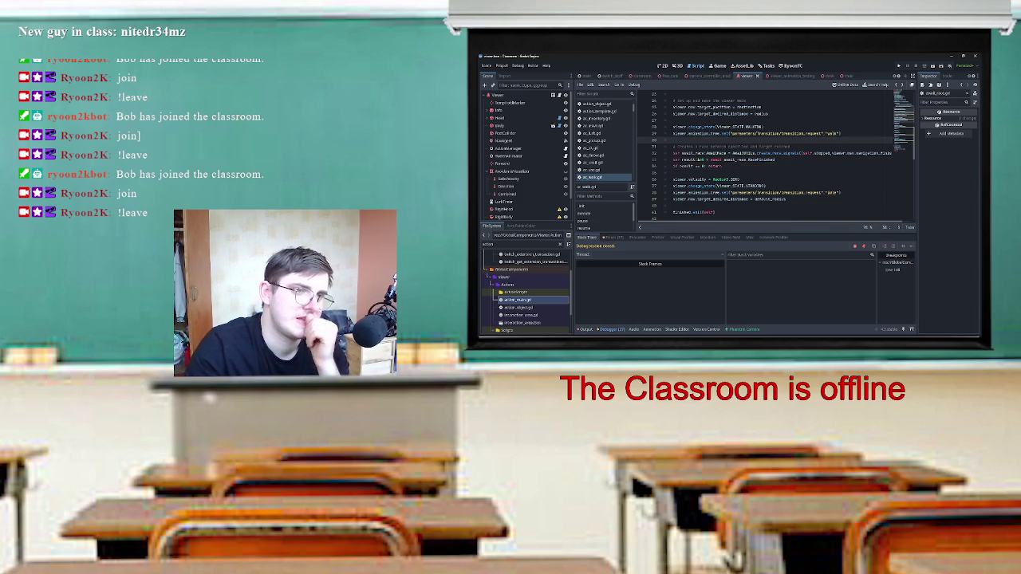
pyautogui.scroll(-2, 773, 152)
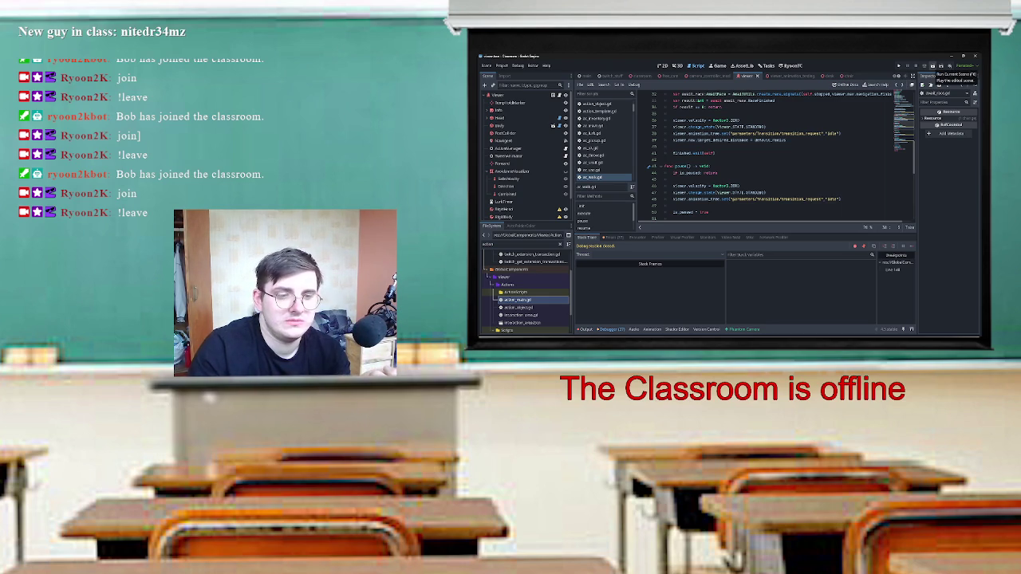
pyautogui.click(933, 66)
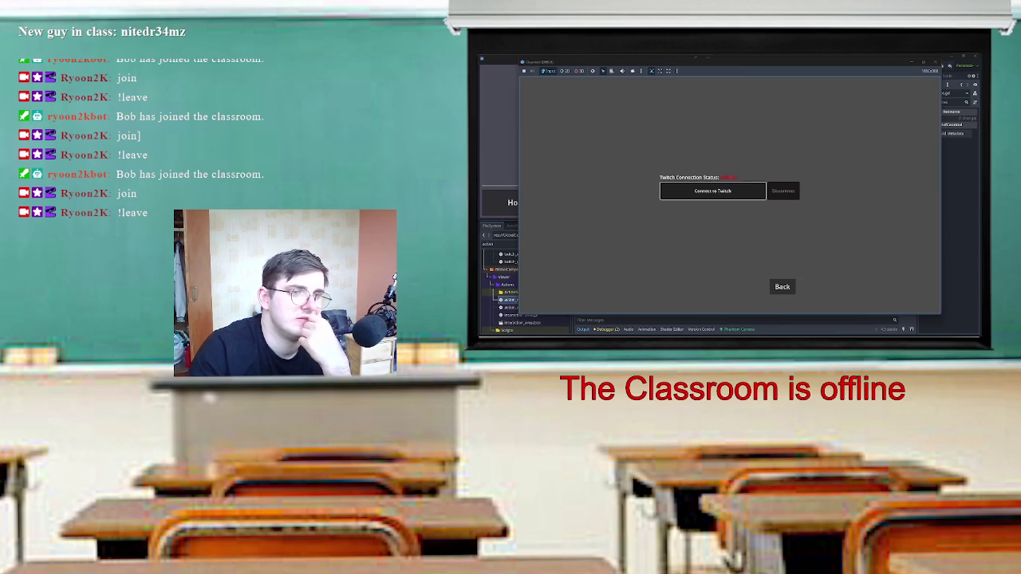
# Return to the game's main menu, open Level Select, then stop and relaunch the game.
pyautogui.click(782, 286)
pyautogui.click(729, 169)
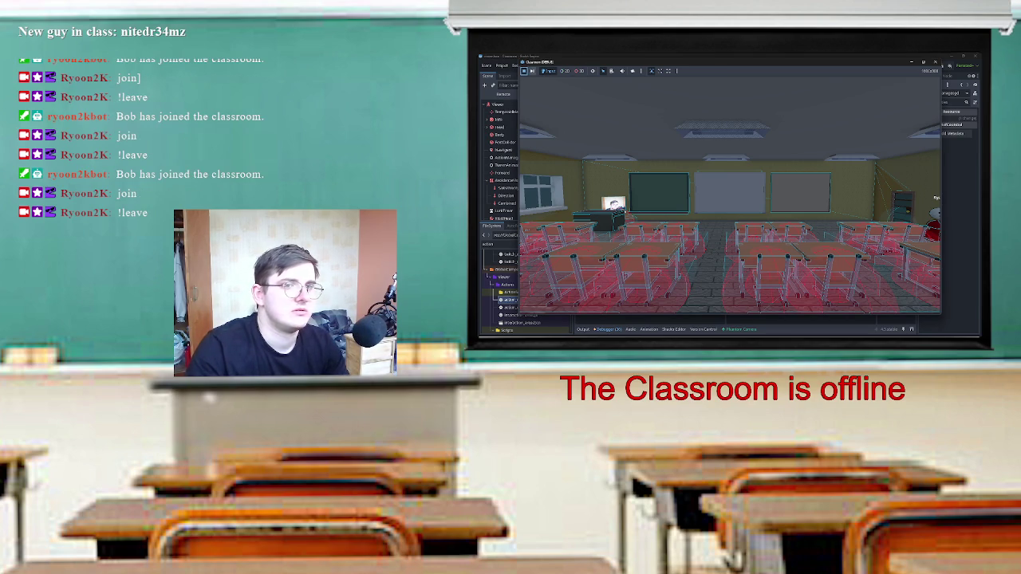
pyautogui.press('F8')
pyautogui.press('F5')
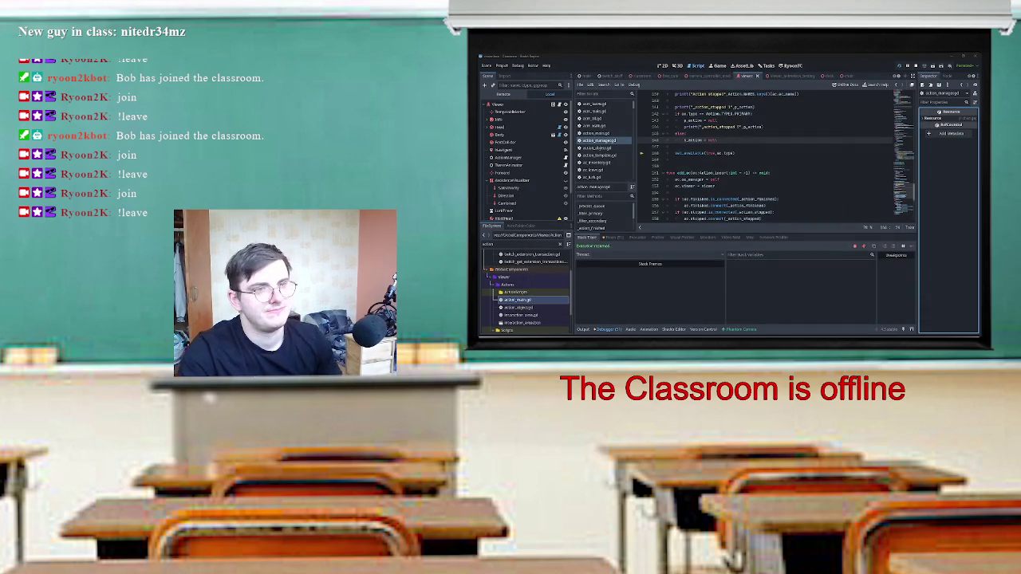
# Delete the debug print lines and the leftover empty line in _action_stopped.
pyautogui.scroll(3, 765, 160)
pyautogui.tripleClick(714, 165)
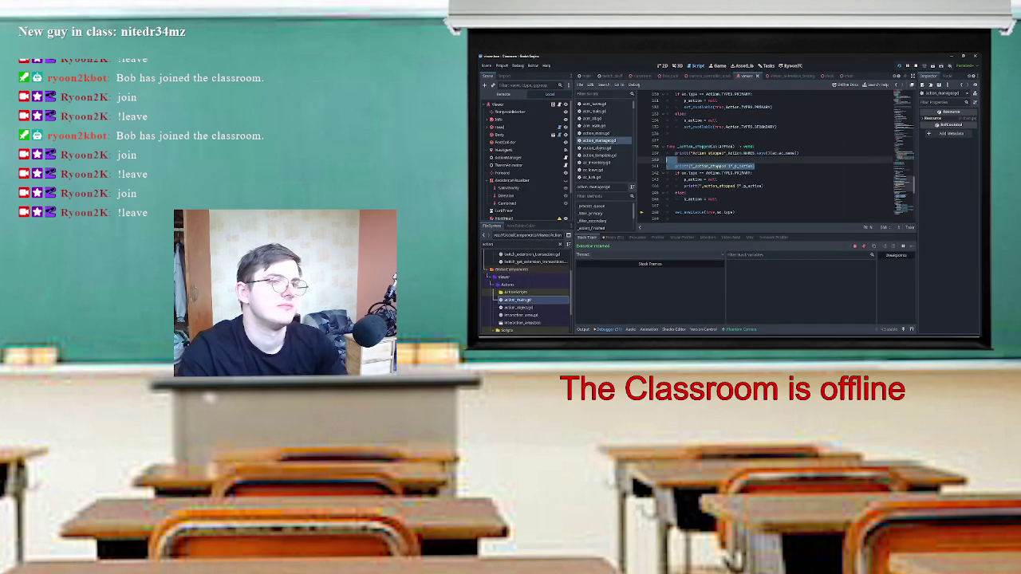
pyautogui.moveTo(670, 165); pyautogui.dragTo(670, 153)
pyautogui.press('Delete')
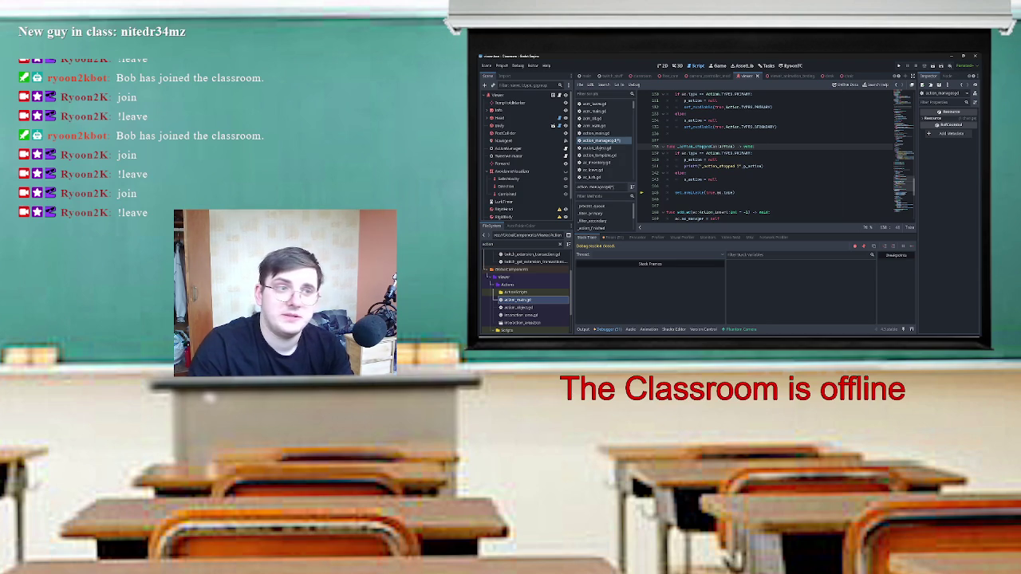
pyautogui.click(764, 166)
pyautogui.hotkey('shift', 'Home')
pyautogui.press('BackSpace')
pyautogui.press('BackSpace')
# Delete the block of queue-processing debug prints.
pyautogui.scroll(4, 766, 152)
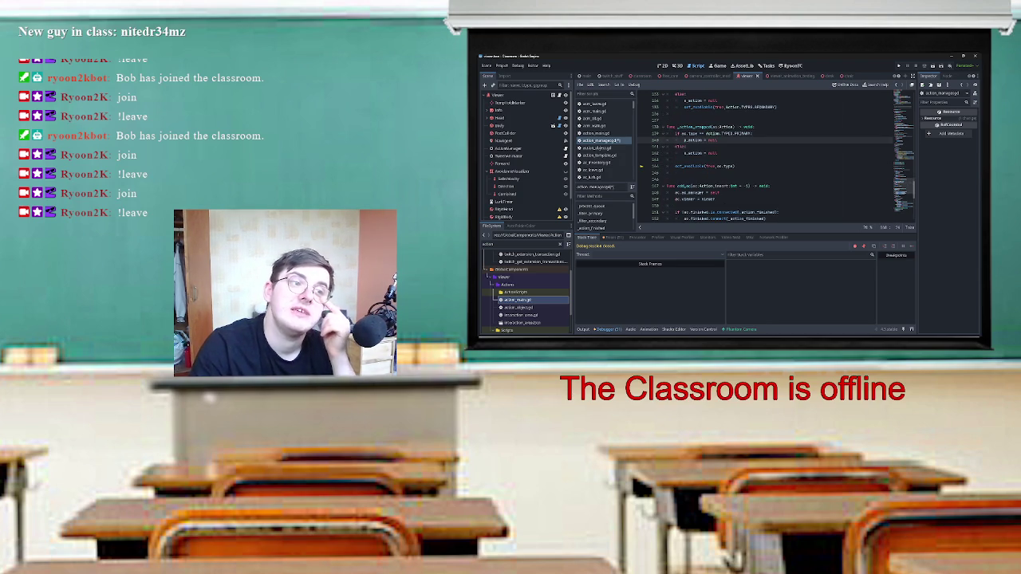
pyautogui.scroll(7, 765, 152)
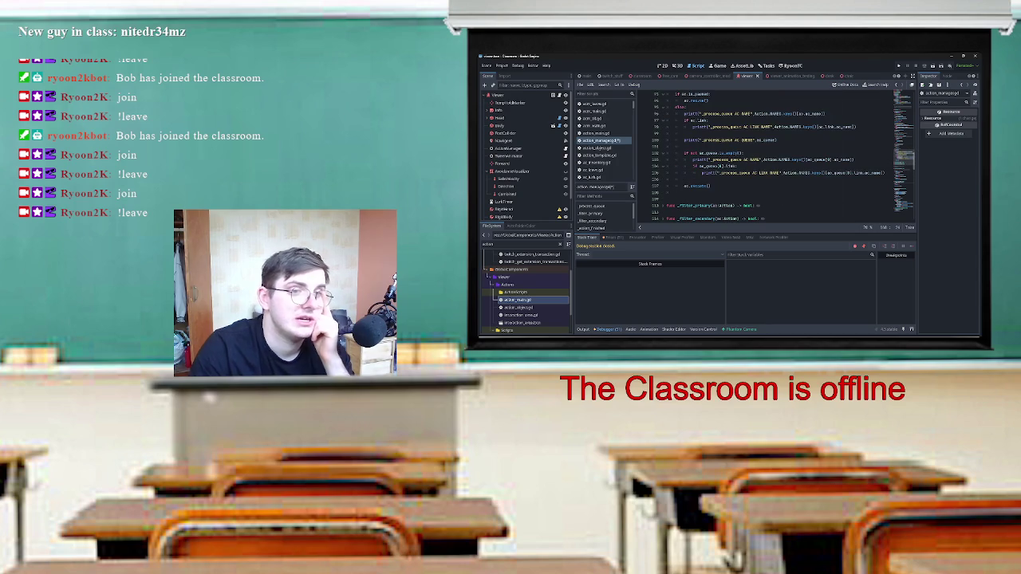
pyautogui.moveTo(883, 172)
pyautogui.mouseDown()
pyautogui.moveTo(684, 172)
pyautogui.moveTo(667, 151)
pyautogui.moveTo(667, 113)
pyautogui.moveTo(679, 114)
pyautogui.mouseUp()
pyautogui.press('Delete')
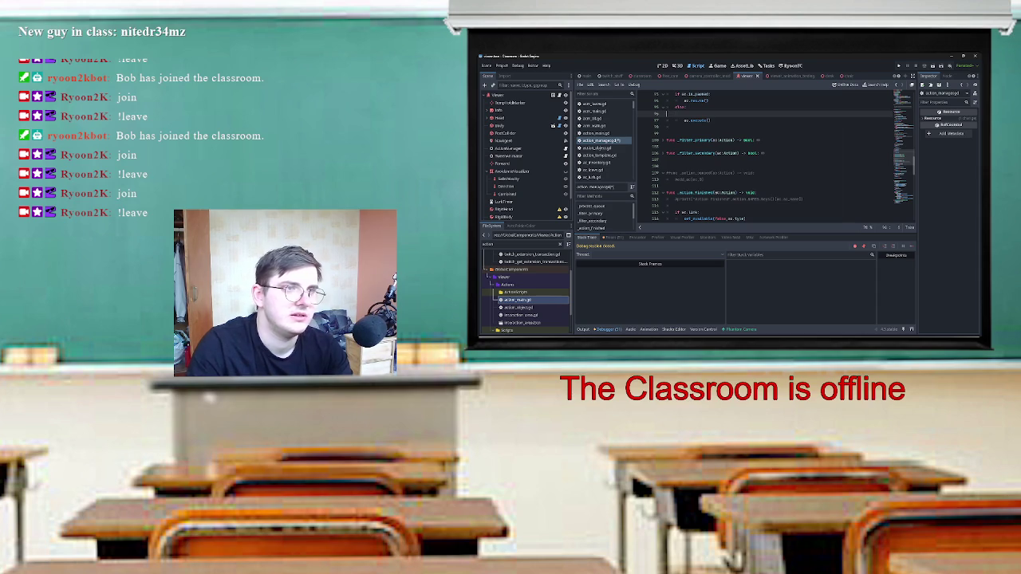
# Select the _action_finished function name and body lines, then clear the selection.
pyautogui.scroll(-3, 765, 160)
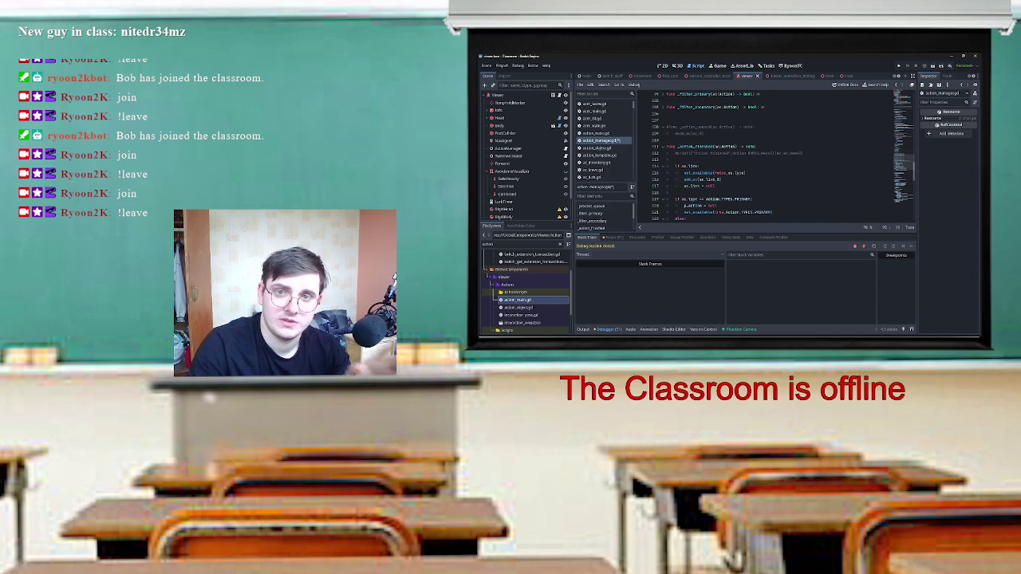
pyautogui.scroll(2, 766, 159)
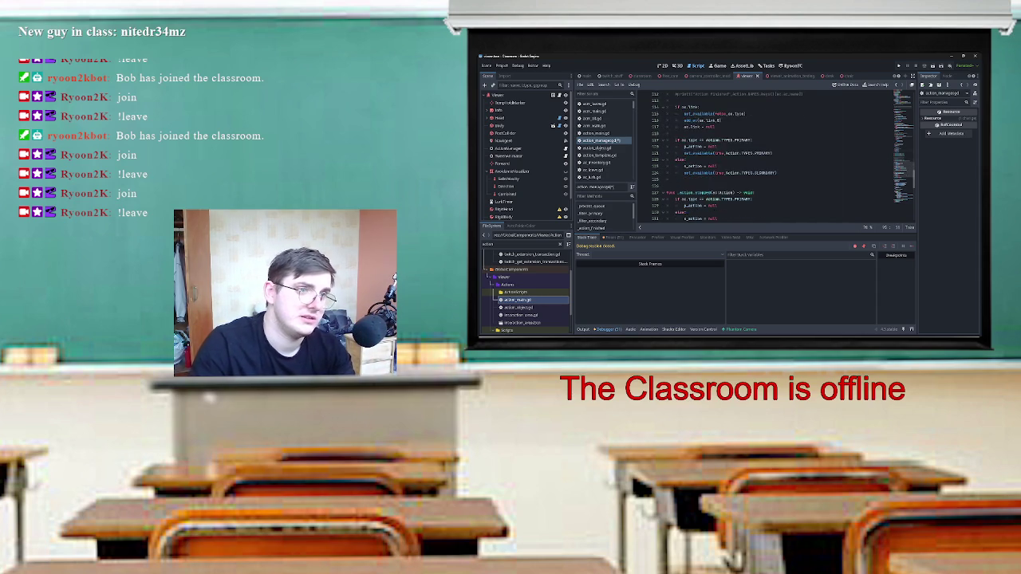
pyautogui.scroll(-3, 766, 159)
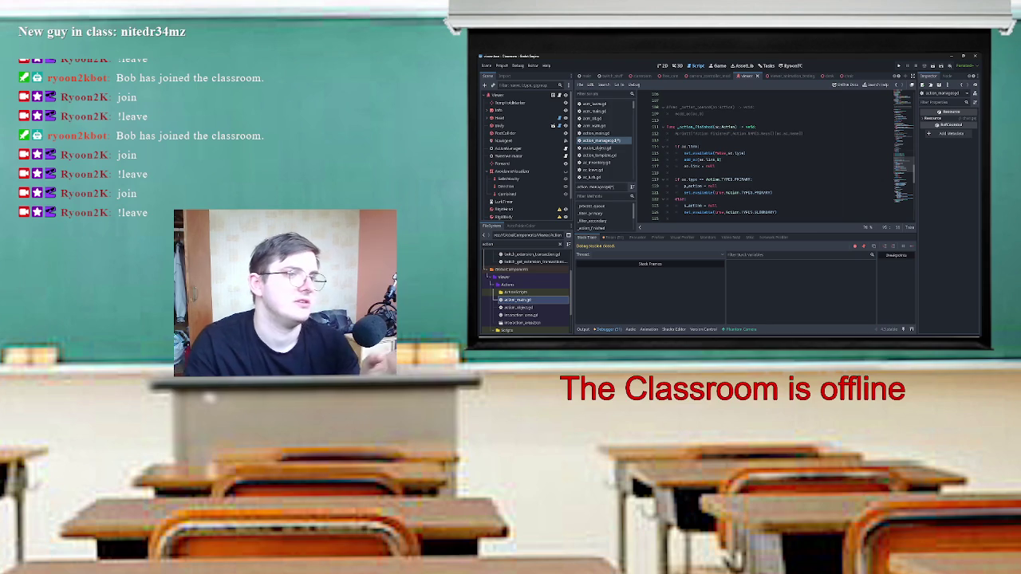
pyautogui.doubleClick(696, 127)
pyautogui.moveTo(675, 146)
pyautogui.mouseDown()
pyautogui.moveTo(734, 155)
pyautogui.moveTo(715, 166)
pyautogui.mouseUp()
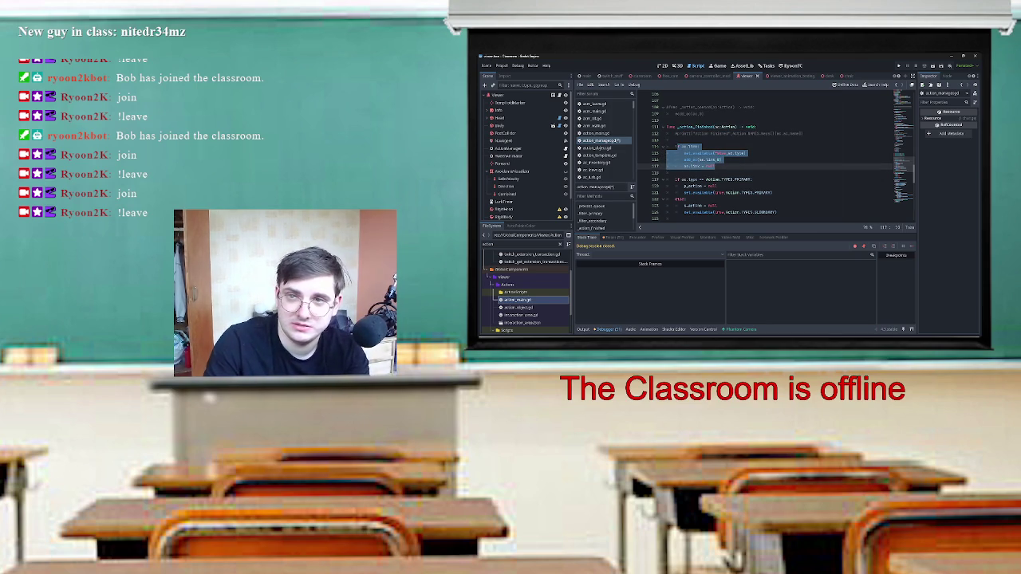
pyautogui.click(722, 160)
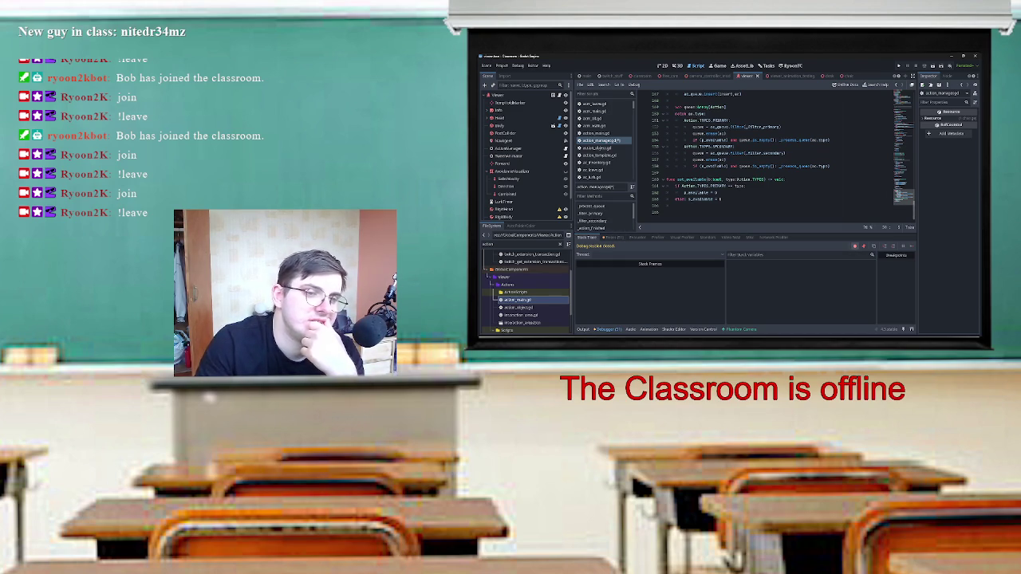
pyautogui.scroll(15, 774, 152)
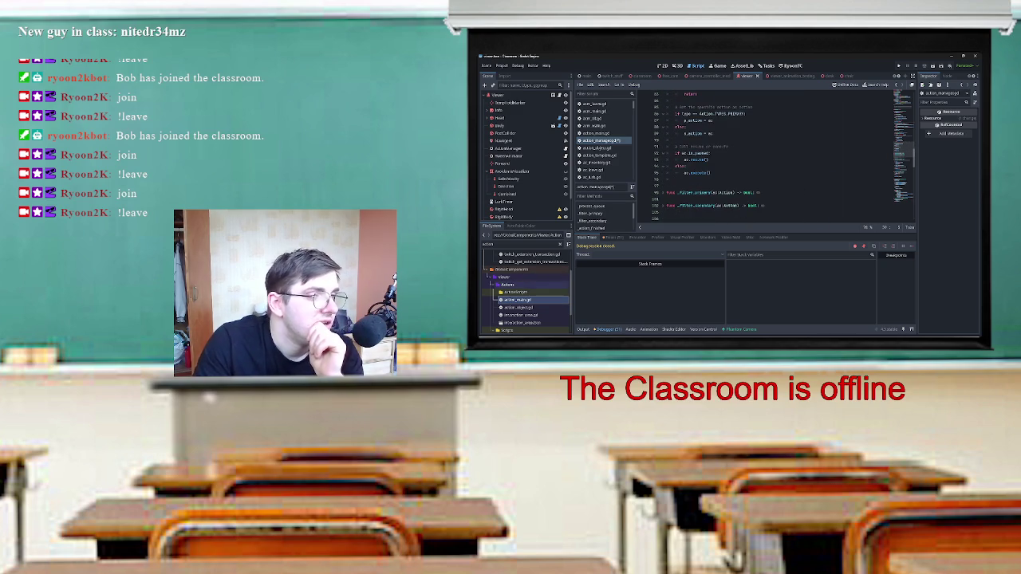
pyautogui.scroll(-8, 774, 151)
pyautogui.scroll(-3, 774, 152)
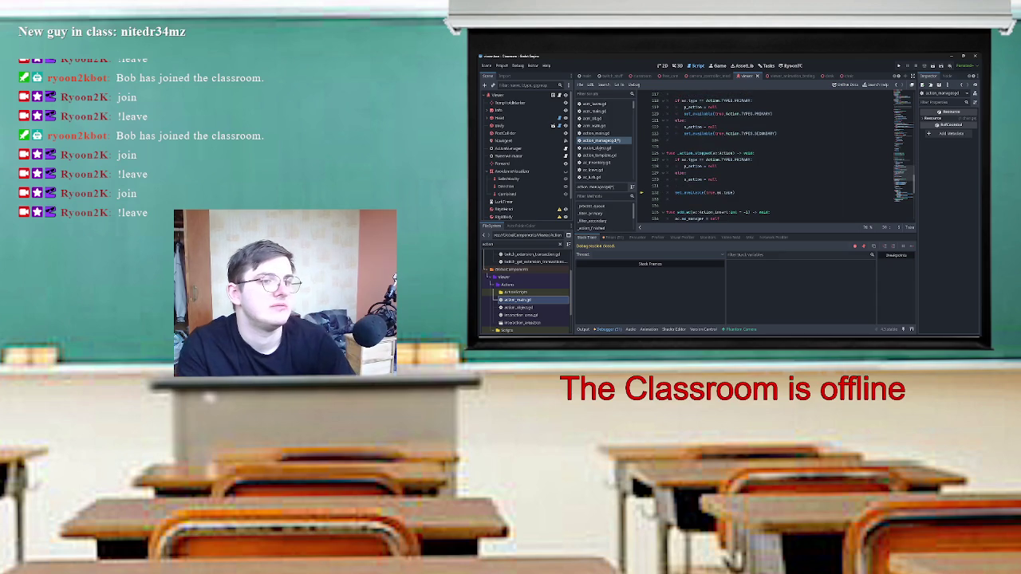
pyautogui.scroll(1, 773, 152)
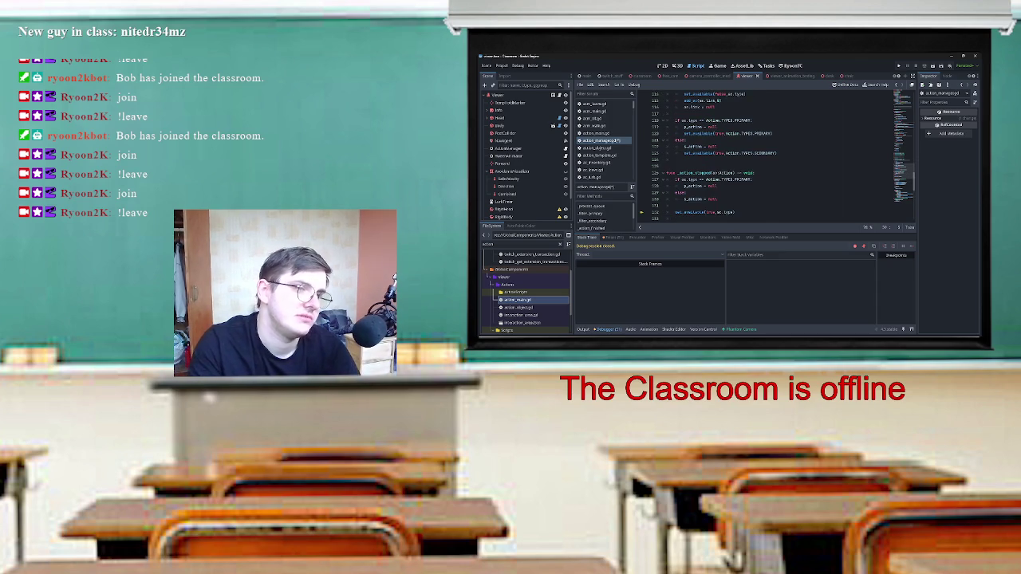
pyautogui.click(685, 192)
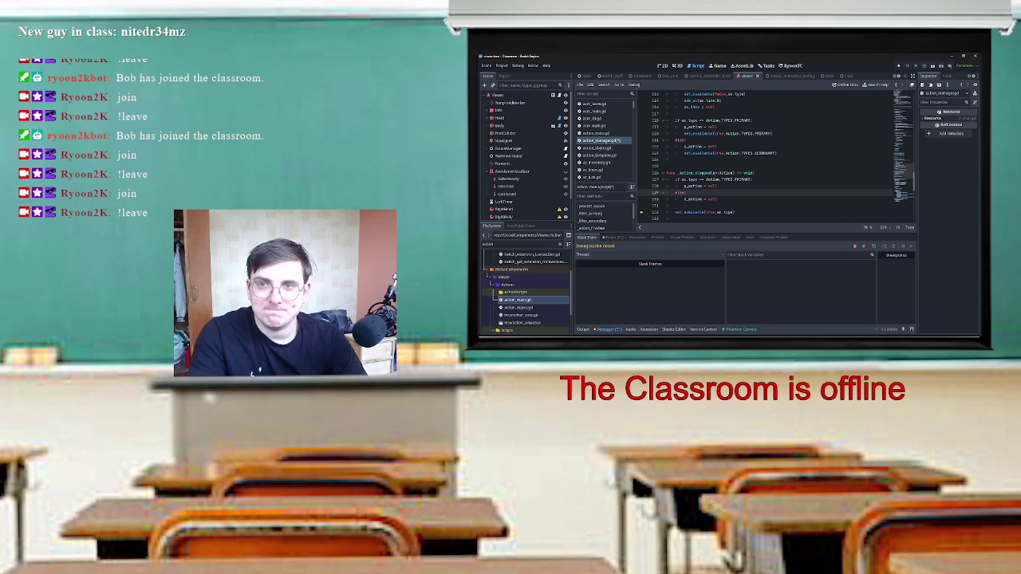
pyautogui.scroll(13, 774, 151)
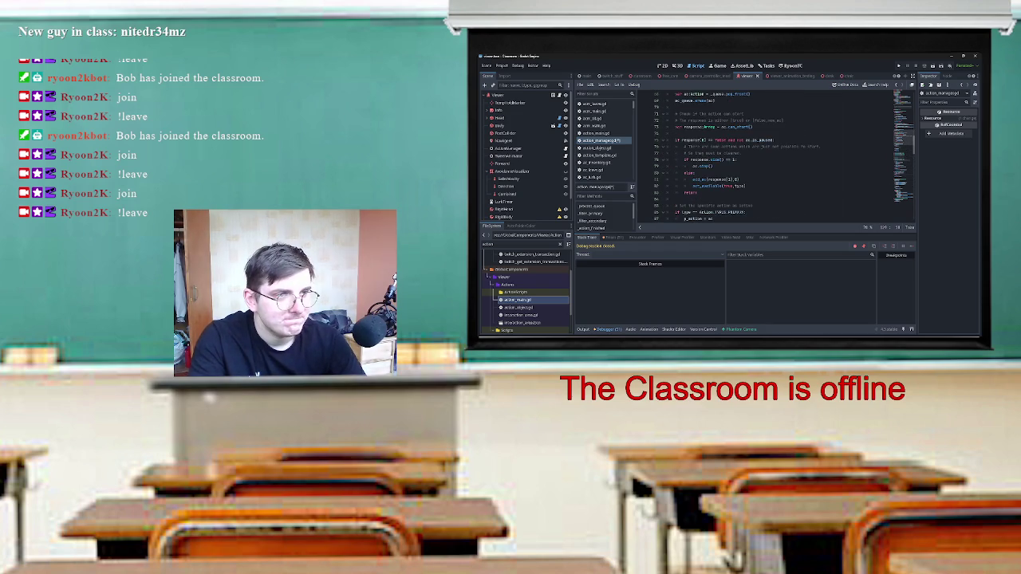
pyautogui.scroll(-3, 774, 151)
pyautogui.scroll(13, 774, 151)
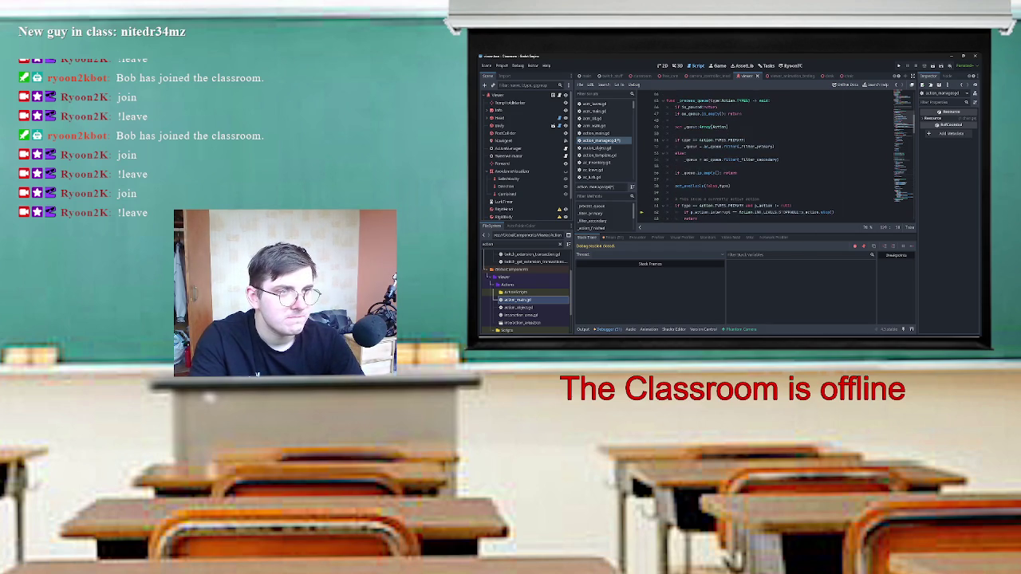
pyautogui.scroll(15, 774, 151)
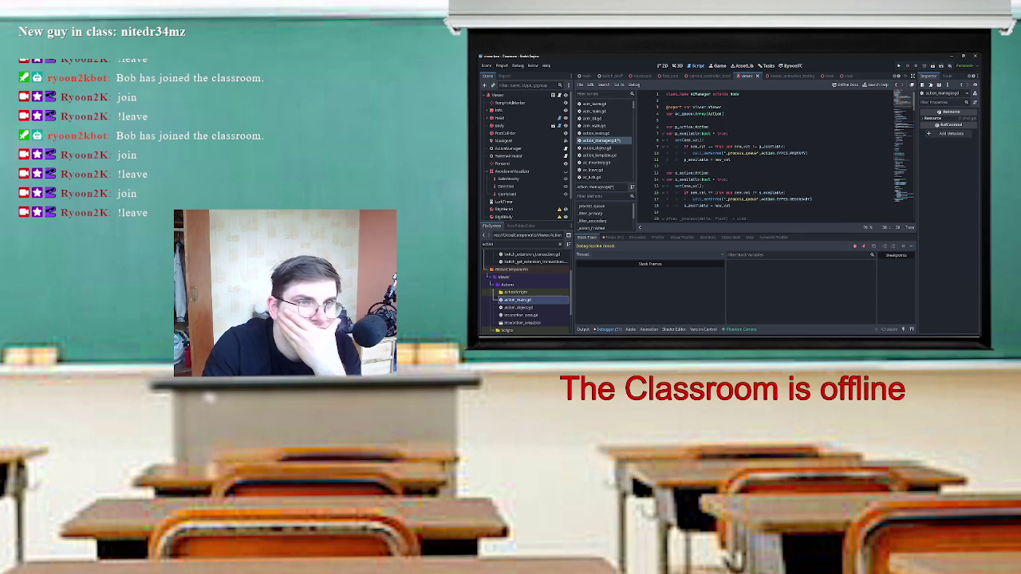
# Bring up the Project Manager from the taskbar and run the Classroom project standalone.
pyautogui.moveTo(730, 337)
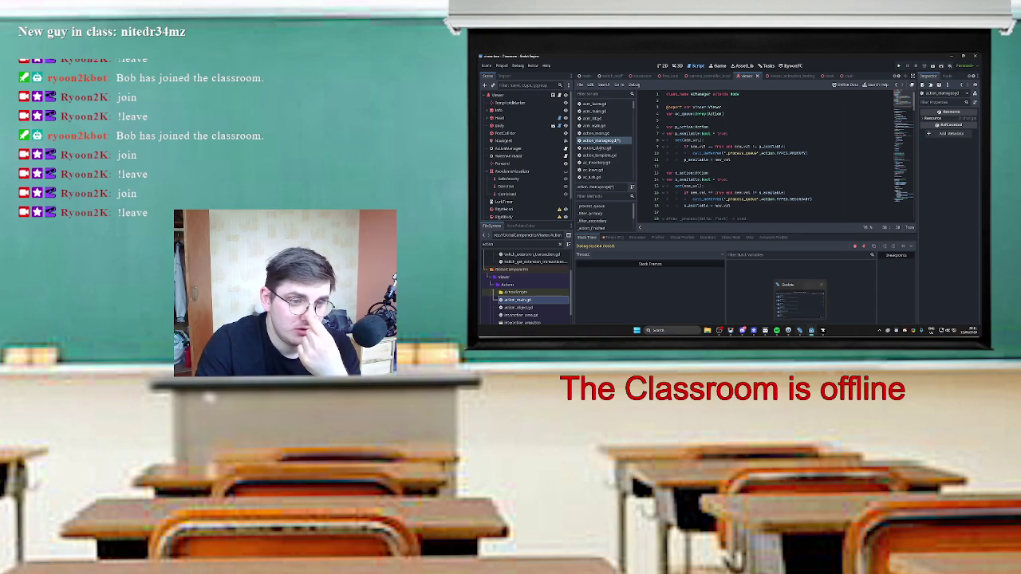
pyautogui.click(800, 330)
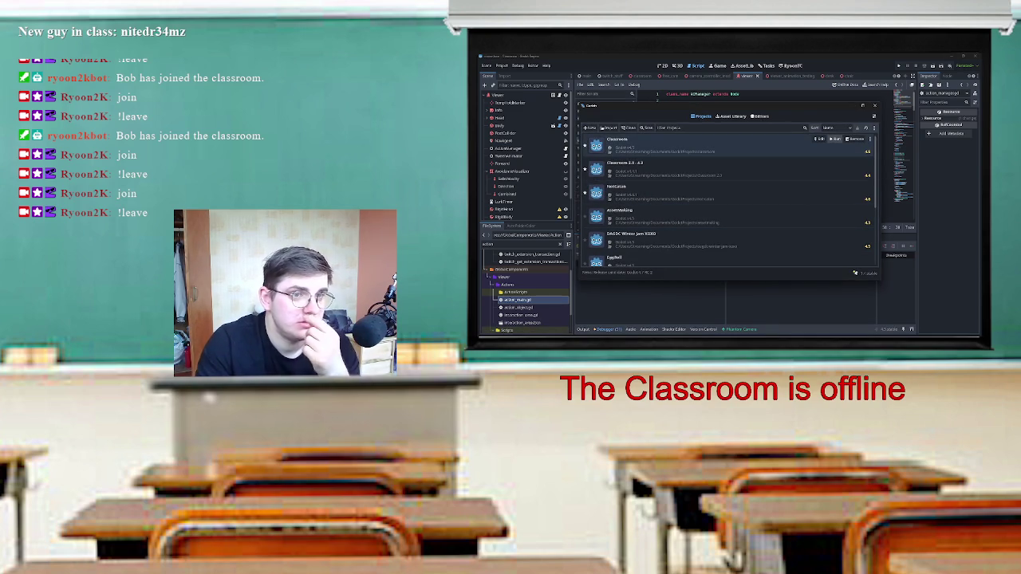
pyautogui.click(834, 140)
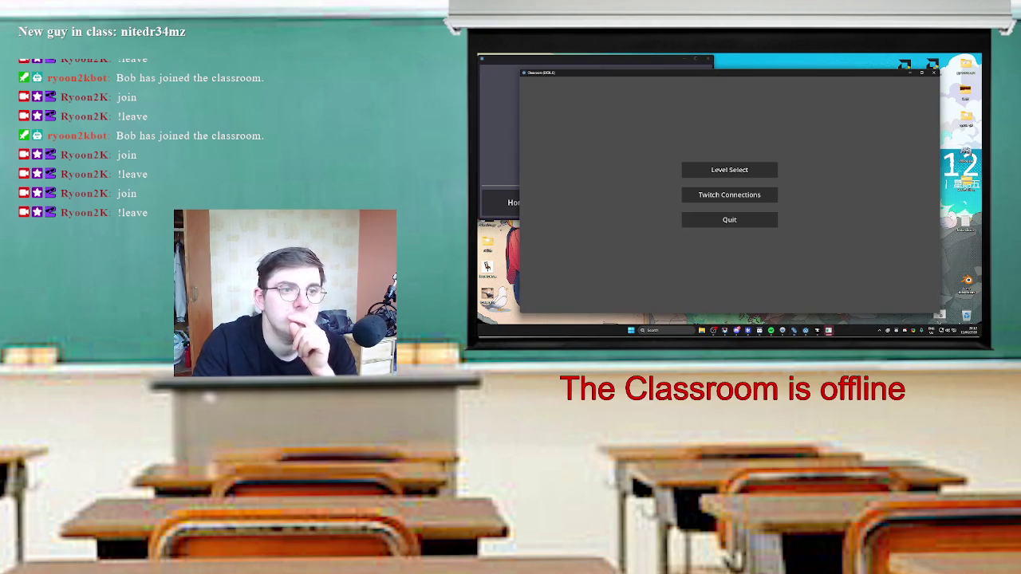
# View the game's Twitch Connections screen, go back, and load the classroom level from Level Select.
pyautogui.click(729, 194)
pyautogui.click(713, 191)
pyautogui.click(782, 286)
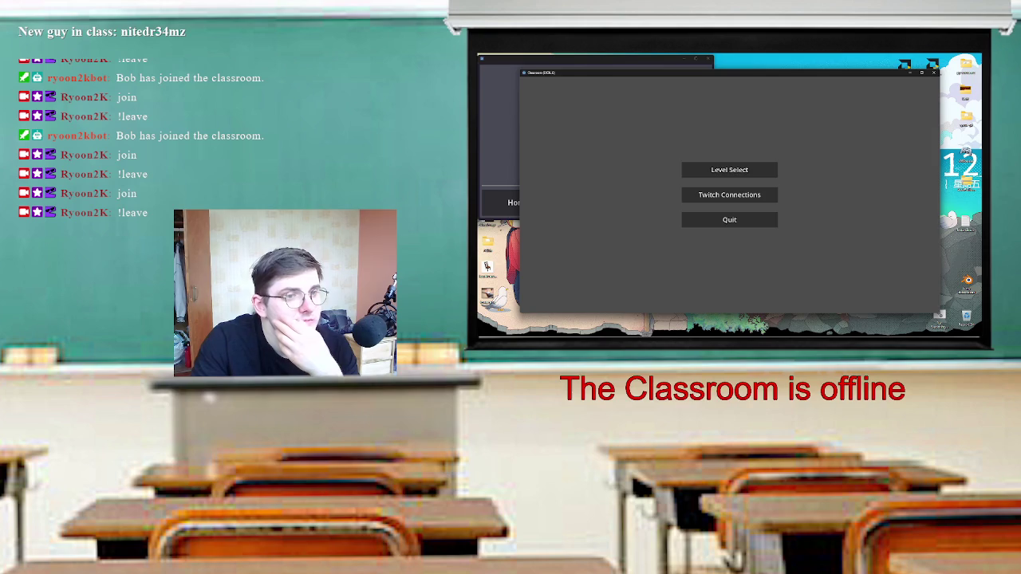
pyautogui.click(729, 168)
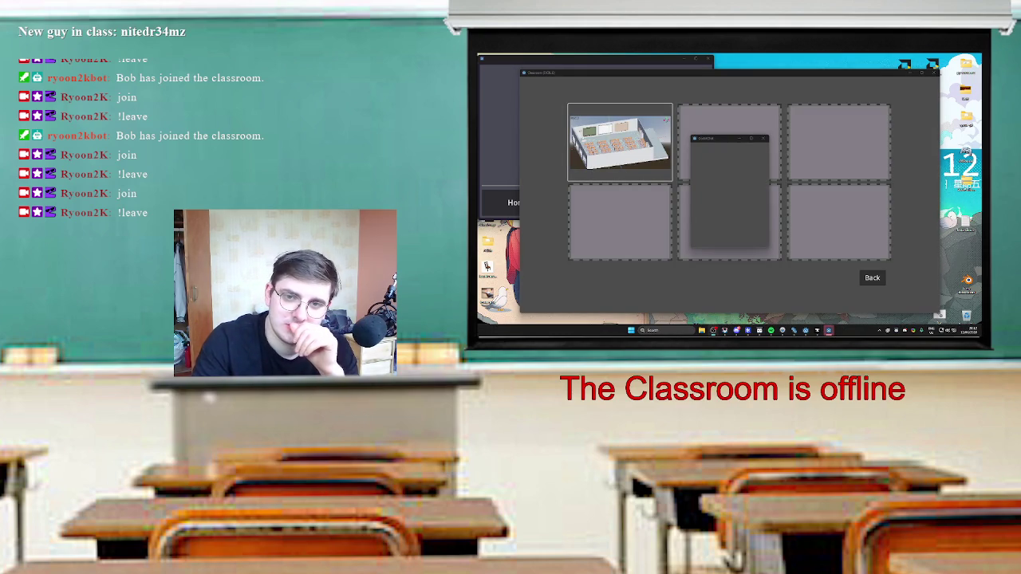
pyautogui.click(619, 142)
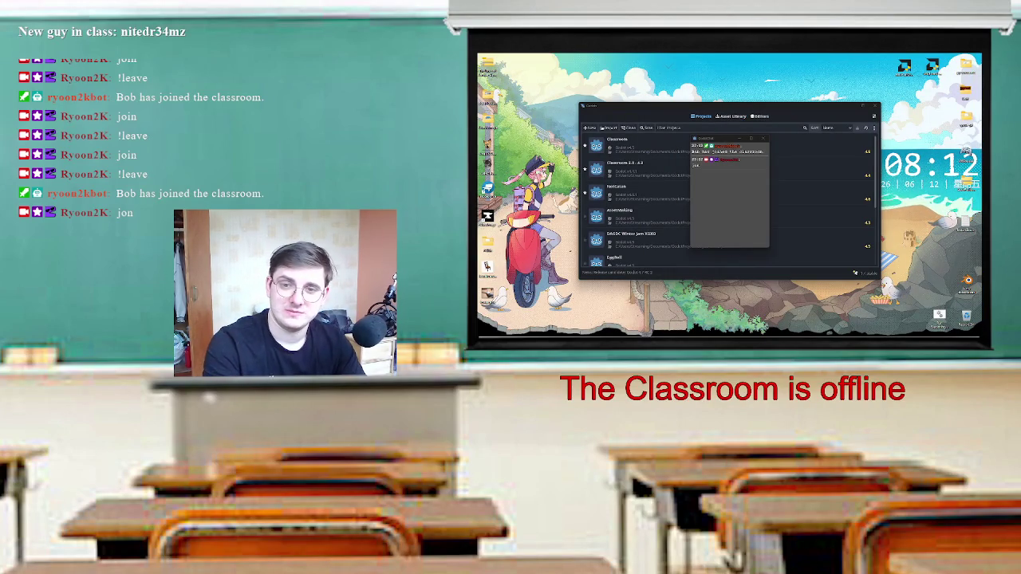
# Minimize the Project Manager and bring the Classroom editor with action_manager.gd to the front.
pyautogui.hotkey('alt', 'Tab')
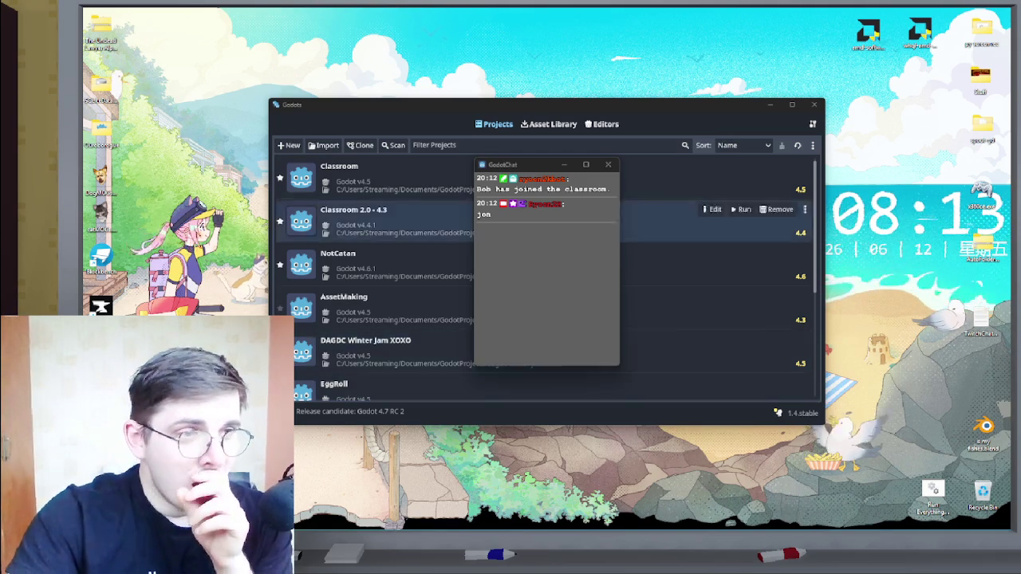
pyautogui.click(769, 104)
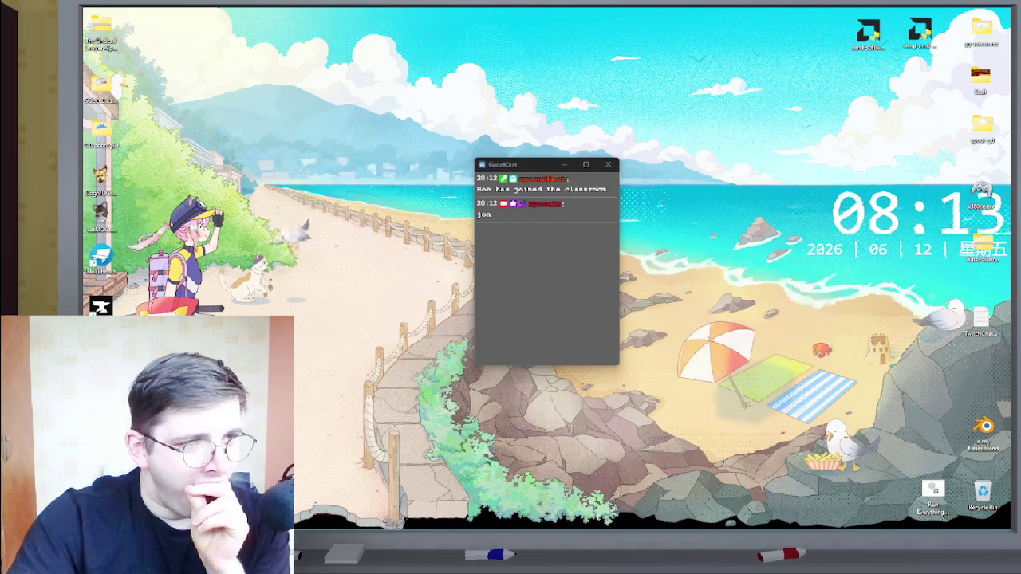
pyautogui.moveTo(728, 519)
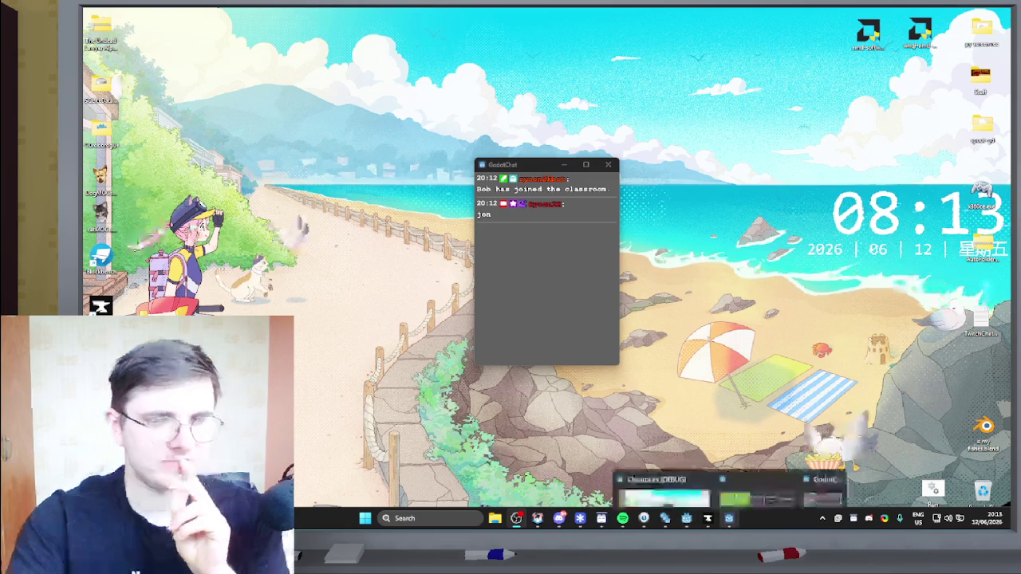
pyautogui.click(682, 471)
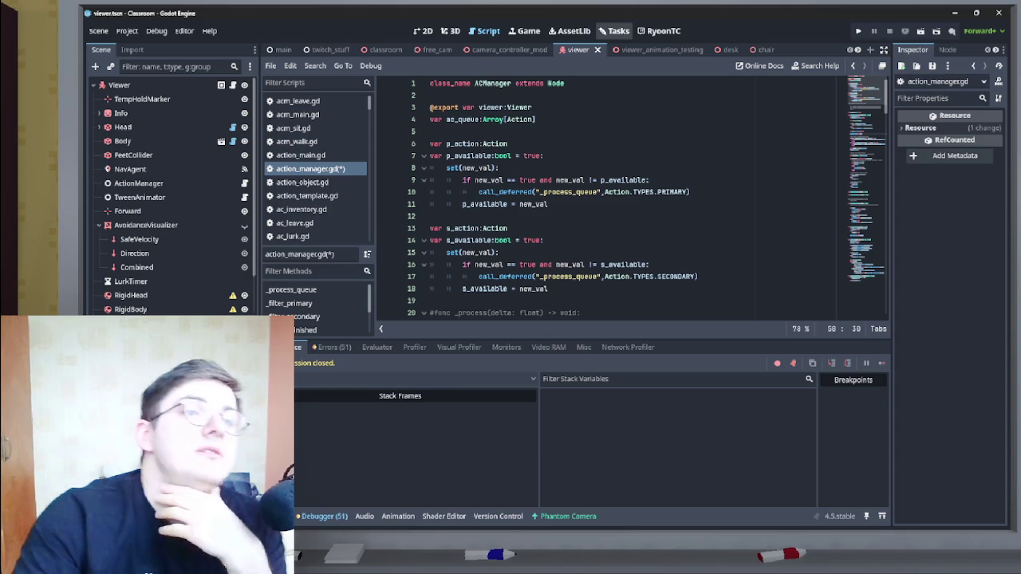
# Show the Tasks board and drag its divider down to enlarge it.
pyautogui.click(615, 31)
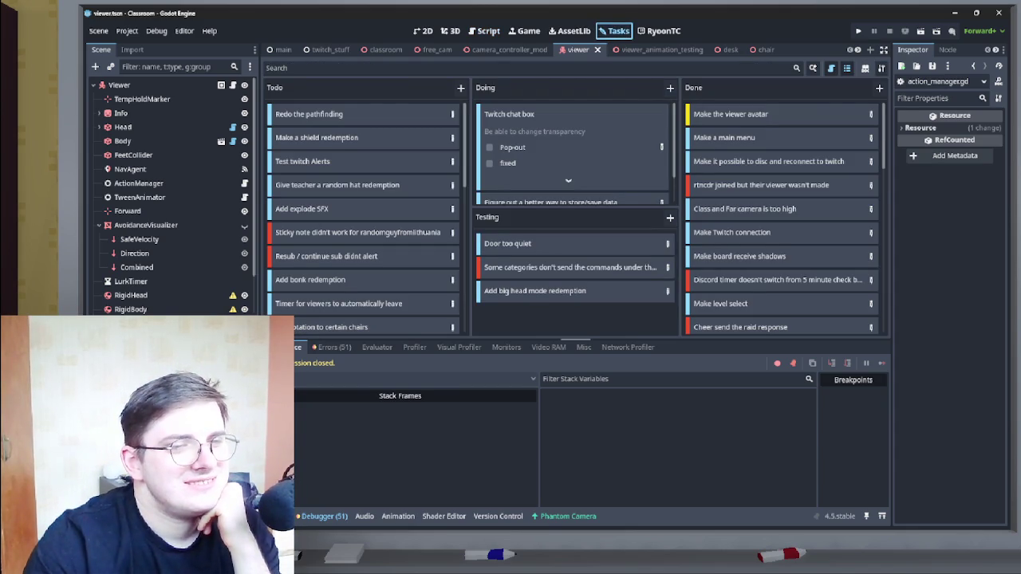
pyautogui.moveTo(574, 339); pyautogui.dragTo(574, 387)
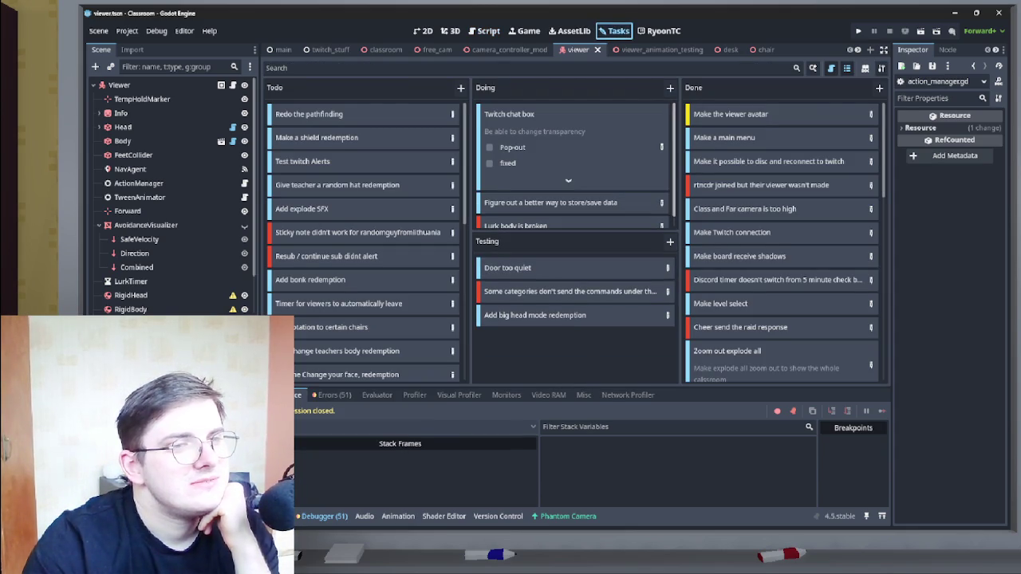
pyautogui.scroll(-1, 575, 163)
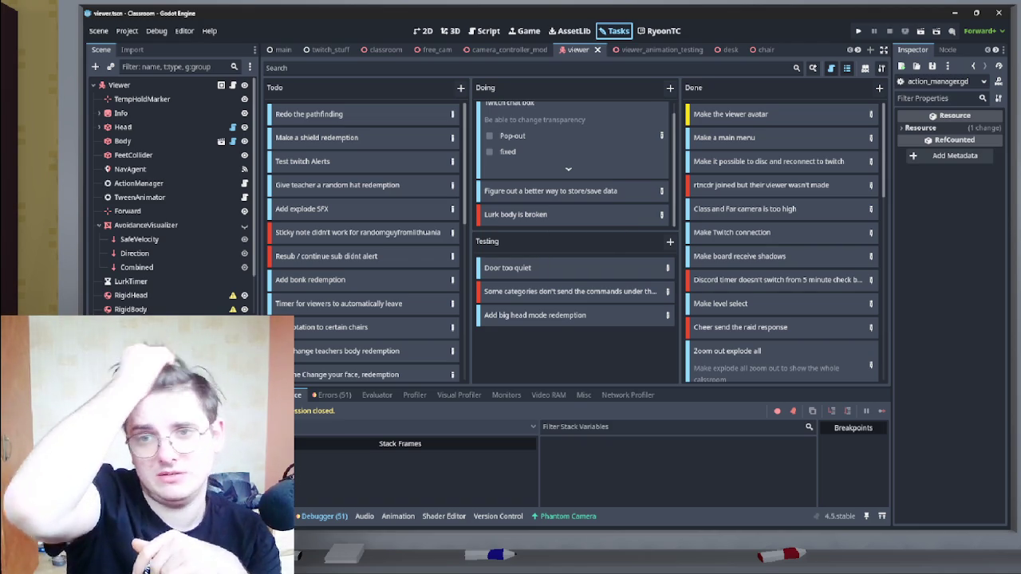
# Cycle through the open windows with Alt+Tab, staying in the editor for now.
pyautogui.hotkey('alt', 'Tab')
pyautogui.press('Escape')
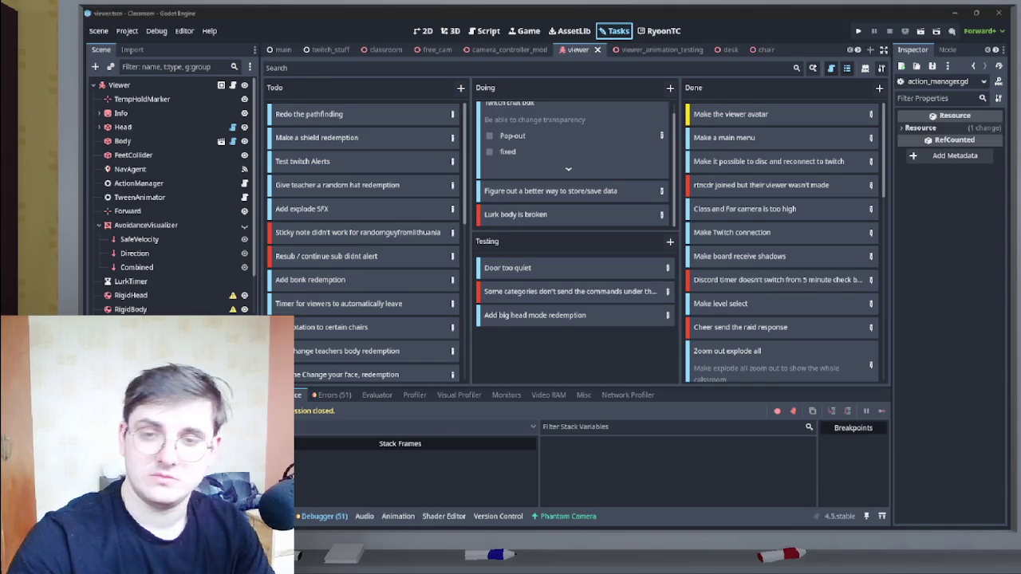
pyautogui.hotkey('alt', 'Tab')
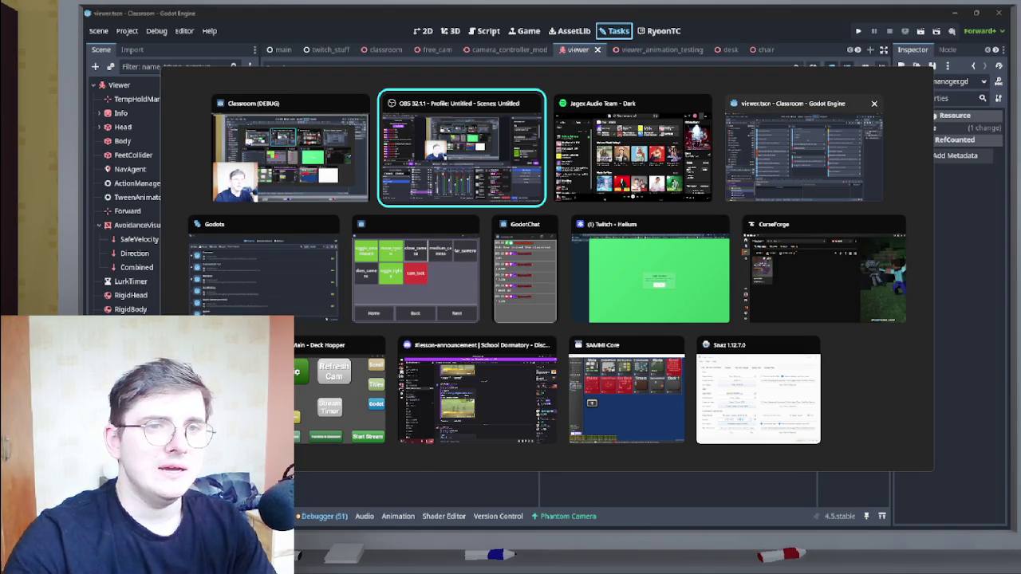
# Back in Godot, move the 'Lurk body is broken' card from Doing into Testing.
pyautogui.click(801, 152)
pyautogui.moveTo(515, 214)
pyautogui.mouseDown()
pyautogui.moveTo(558, 244)
pyautogui.moveTo(559, 338)
pyautogui.mouseUp()
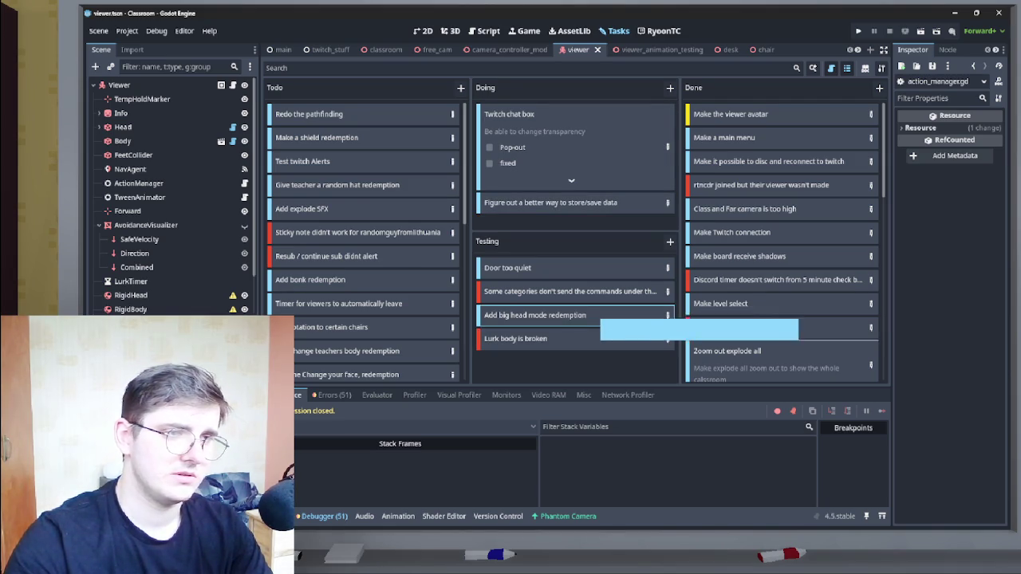
pyautogui.click(535, 315)
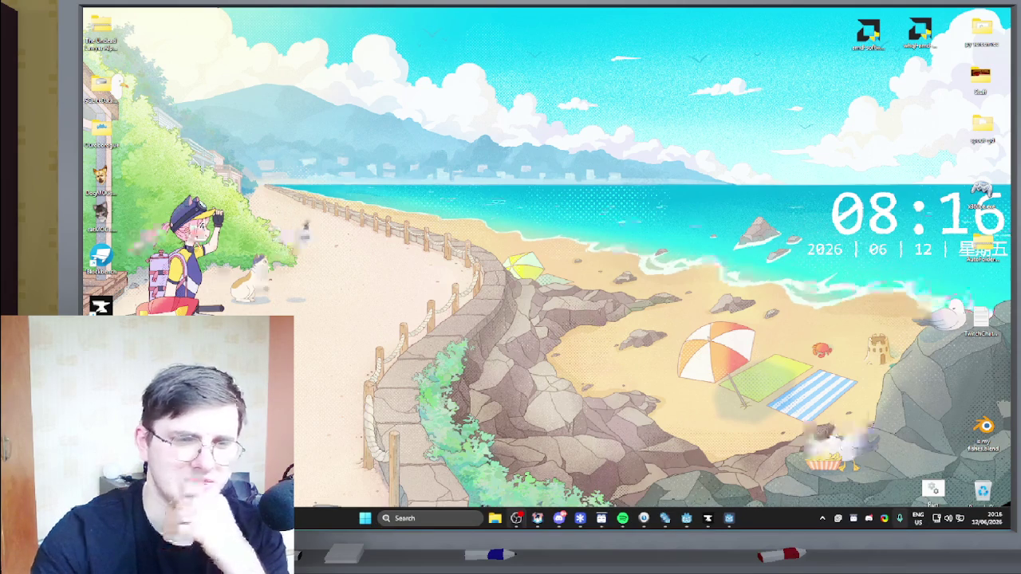
# Pause the animated beach wallpaper from the Wallpaper Engine tray menu.
pyautogui.rightClick(899, 519)
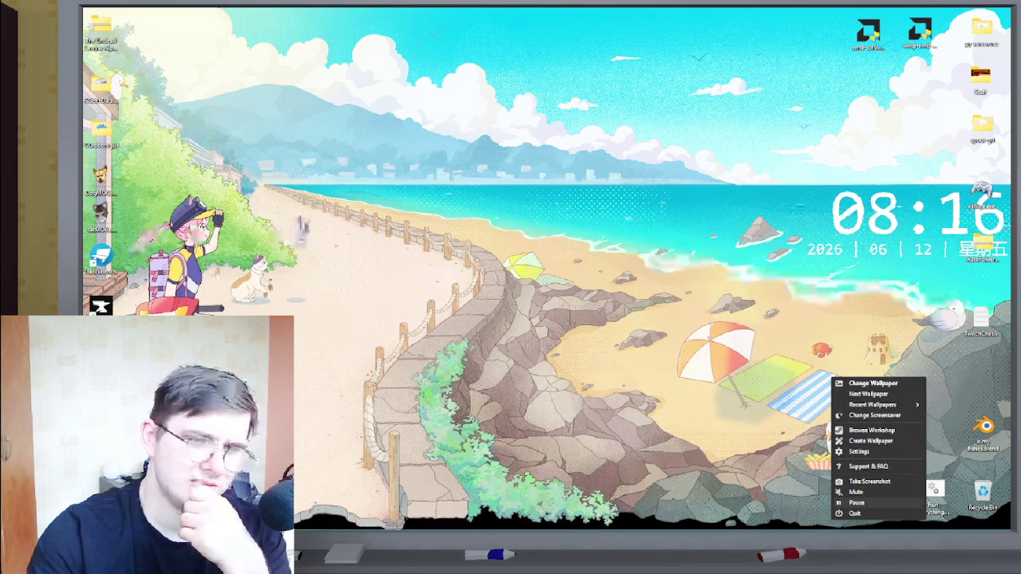
pyautogui.click(857, 502)
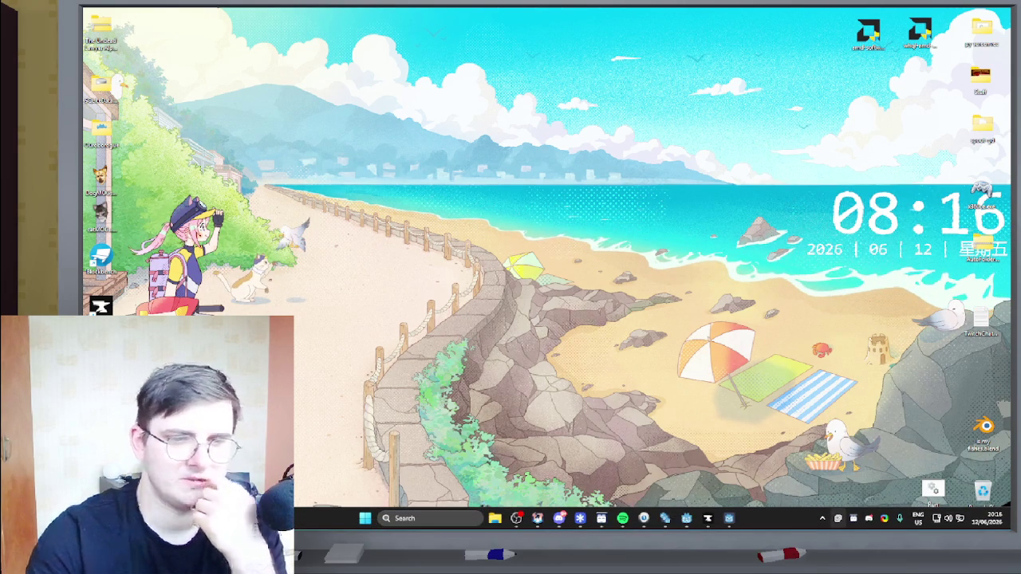
pyautogui.rightClick(838, 519)
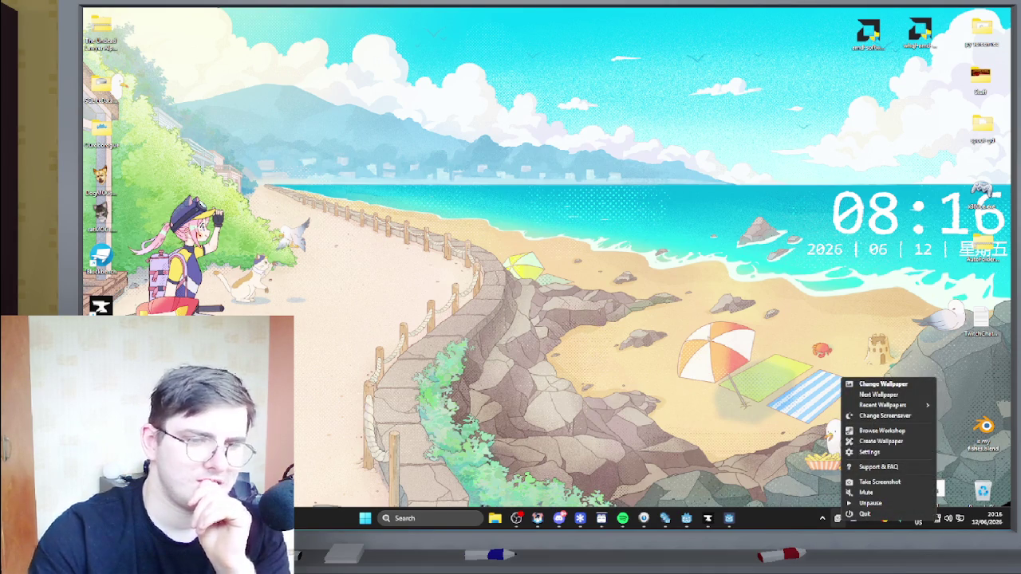
pyautogui.rightClick(838, 518)
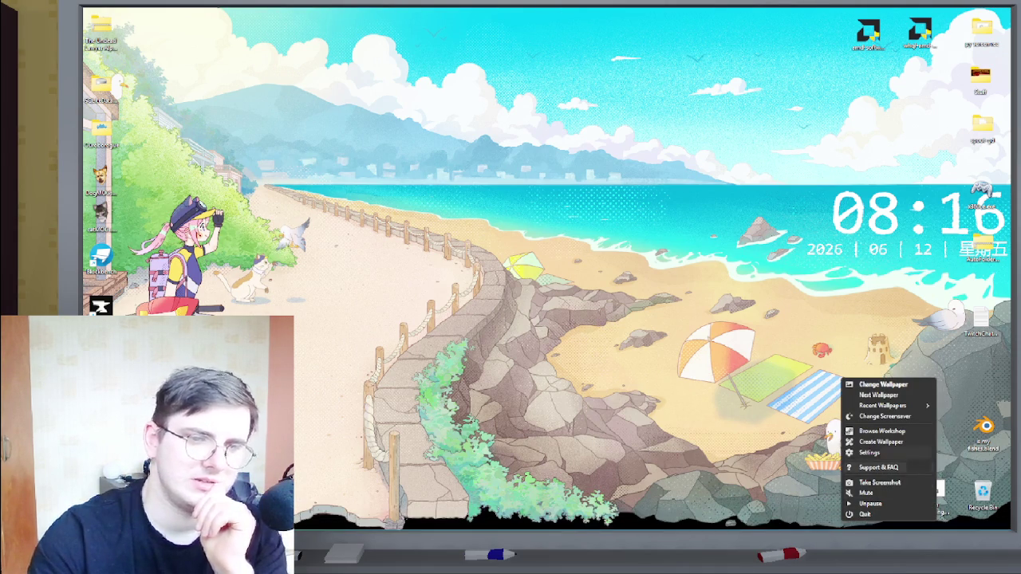
pyautogui.click(877, 468)
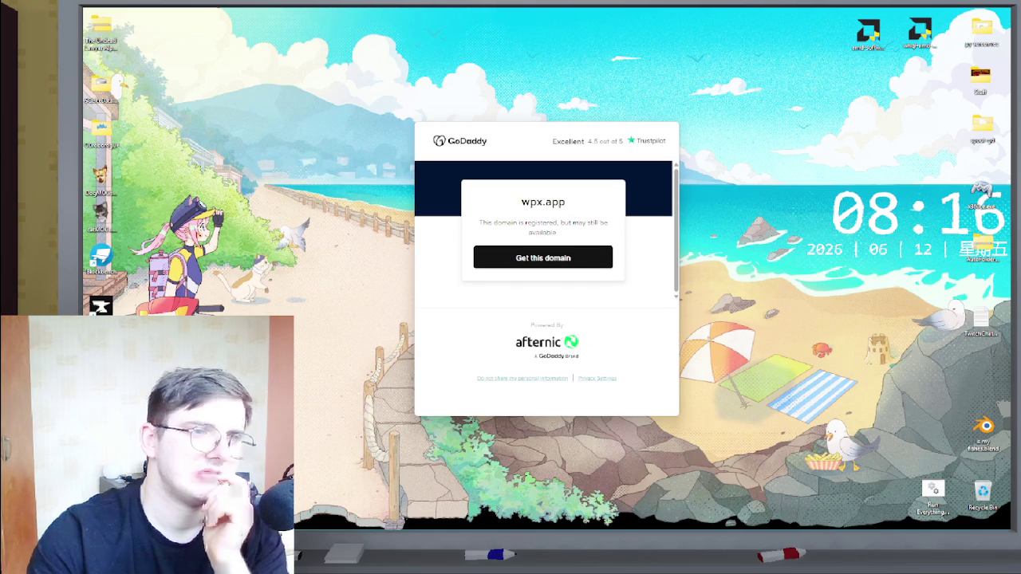
# Close the GoDaddy wpx.app domain page window from its taskbar thumbnail.
pyautogui.moveTo(1006, 510)
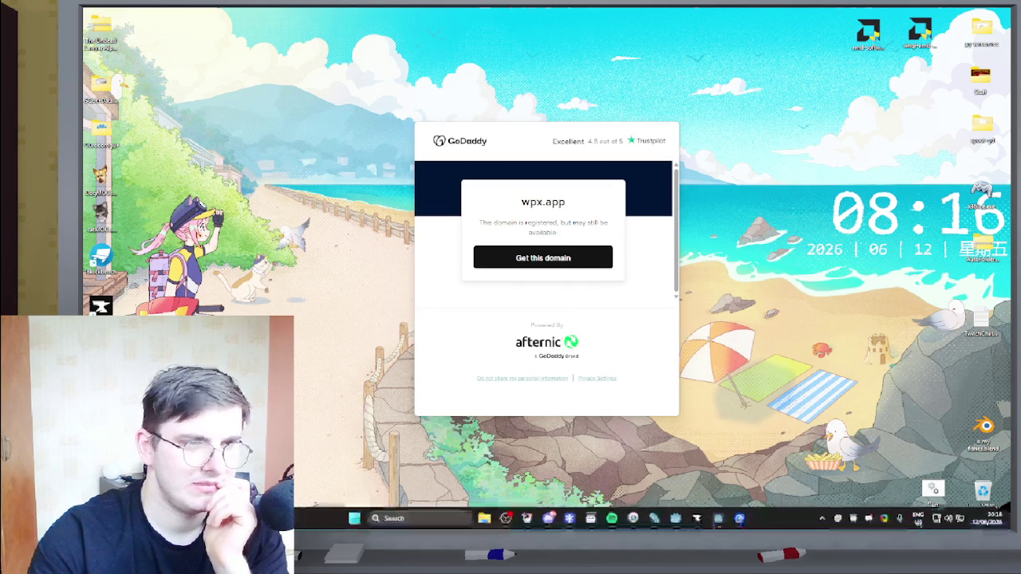
pyautogui.rightClick(838, 519)
pyautogui.click(901, 452)
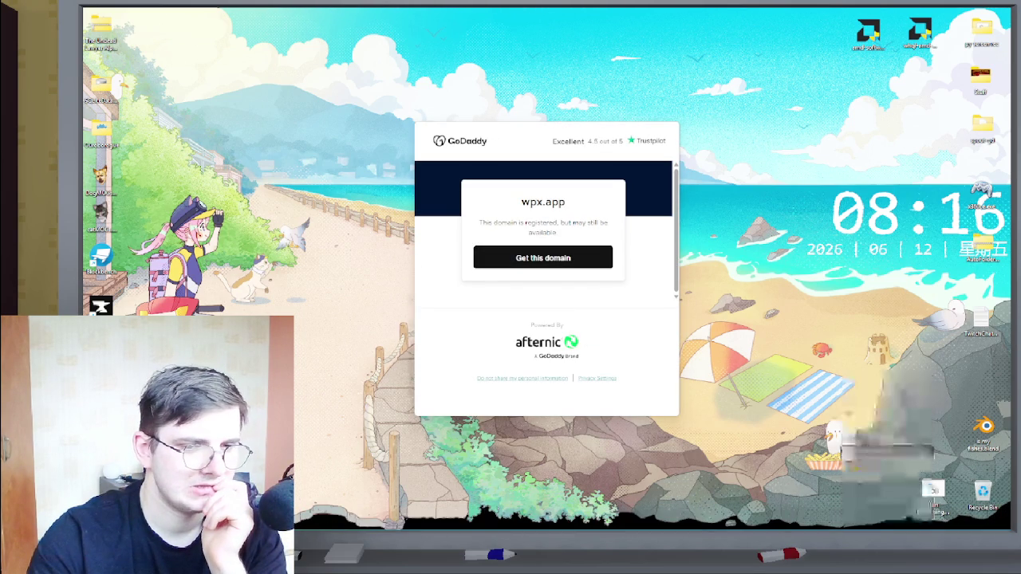
pyautogui.moveTo(901, 528)
pyautogui.moveTo(739, 518)
pyautogui.click(758, 434)
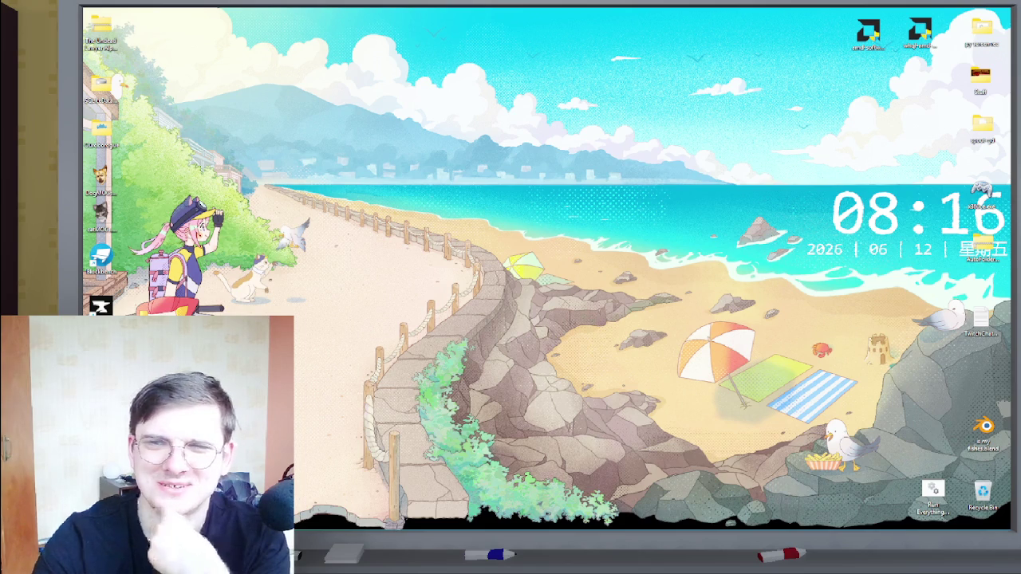
pyautogui.moveTo(287, 528)
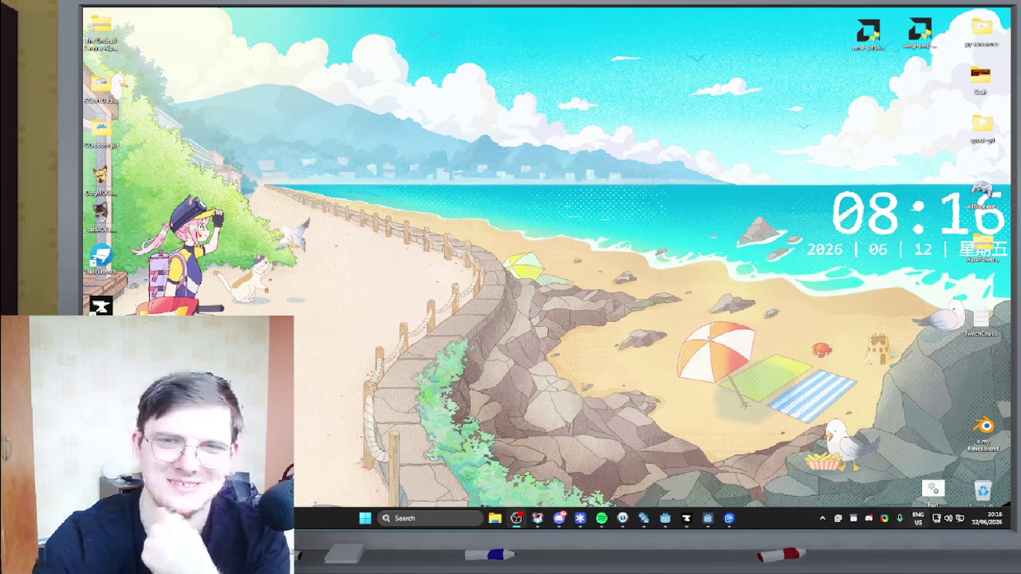
# Expand the pinned Gaming folder in the Start menu to reach Steam.
pyautogui.click(365, 518)
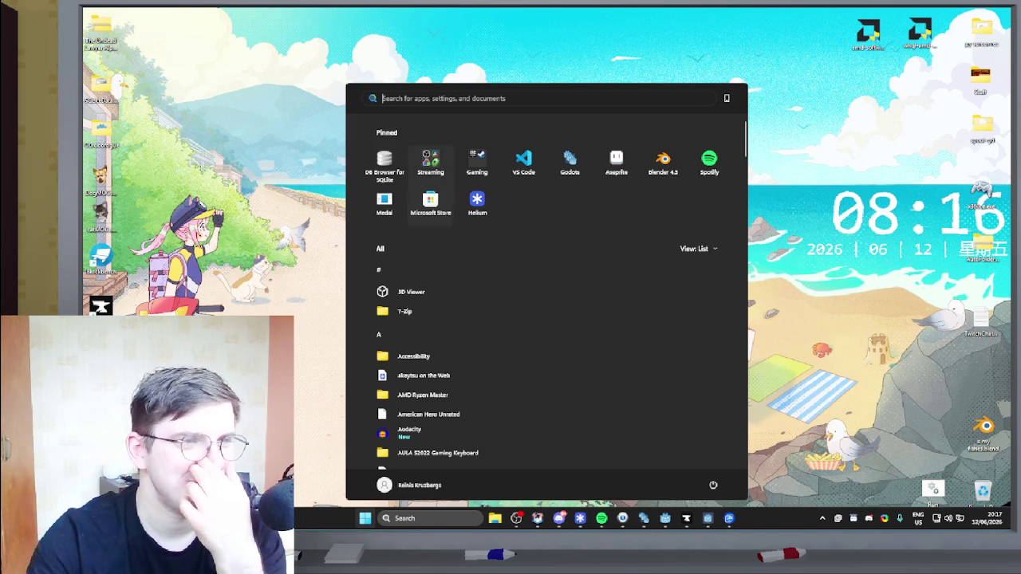
pyautogui.click(476, 161)
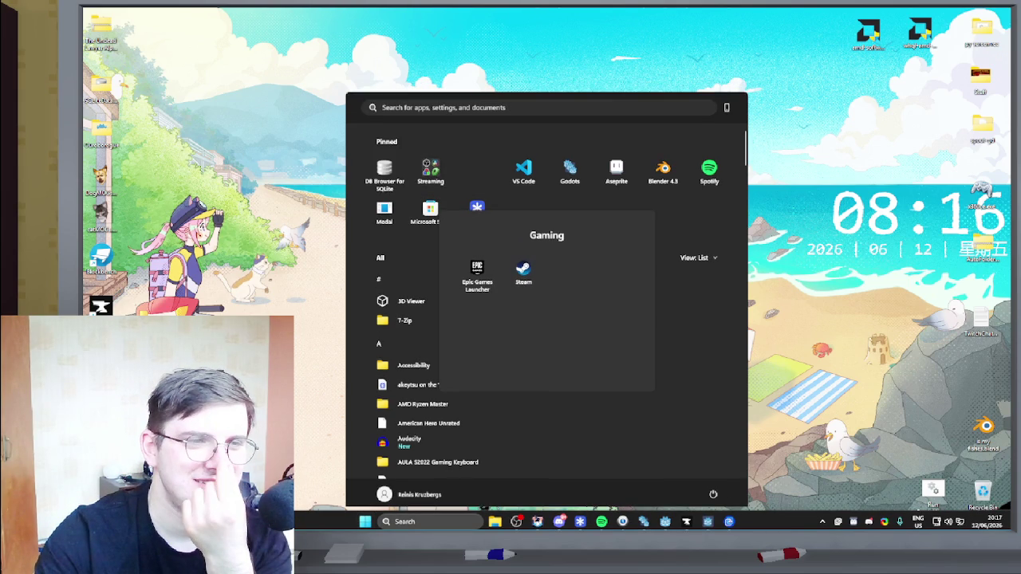
pyautogui.press('super')
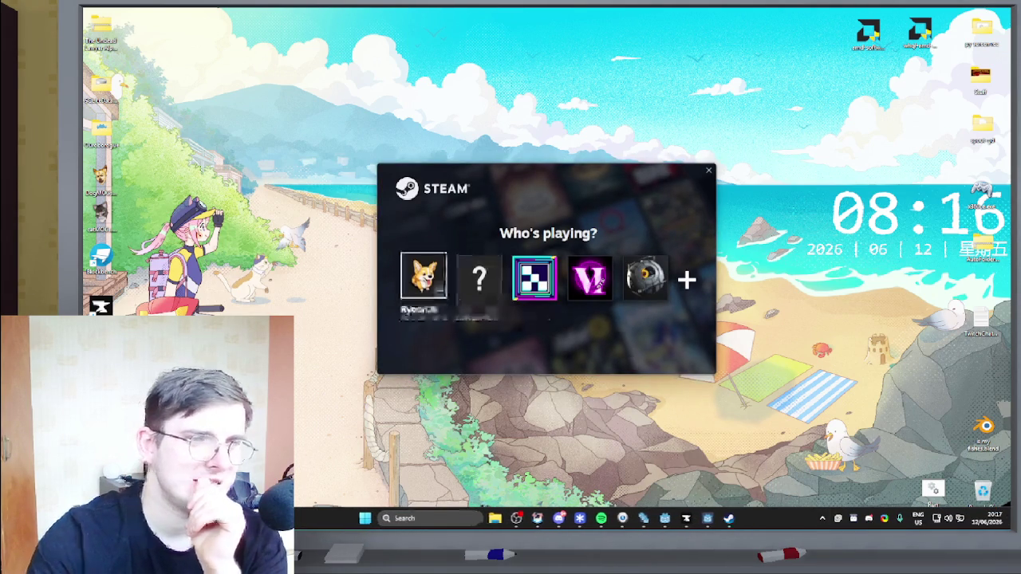
# Sign in with the first Steam profile and go to the Library home page.
pyautogui.click(423, 276)
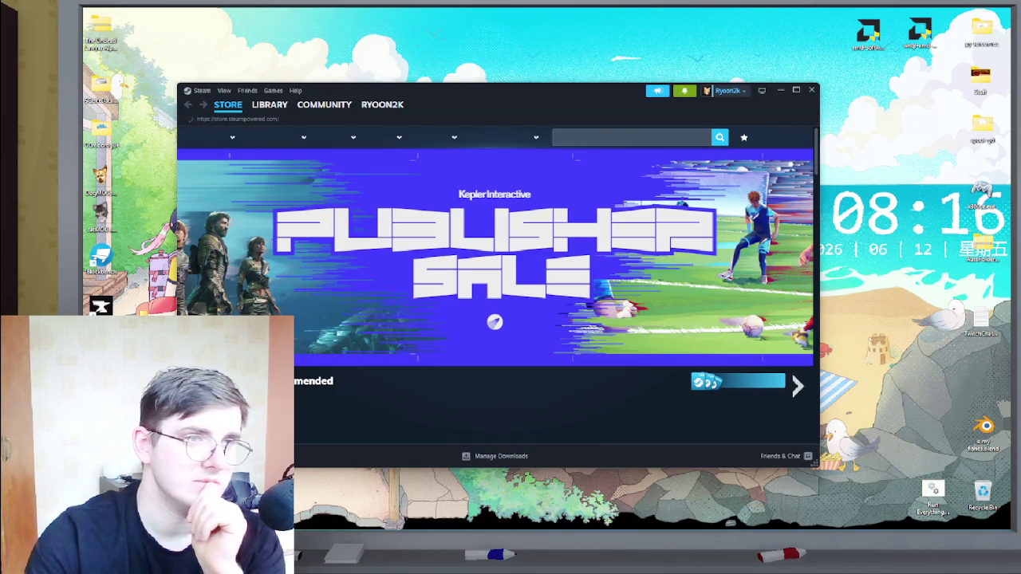
pyautogui.moveTo(324, 104)
pyautogui.click(269, 104)
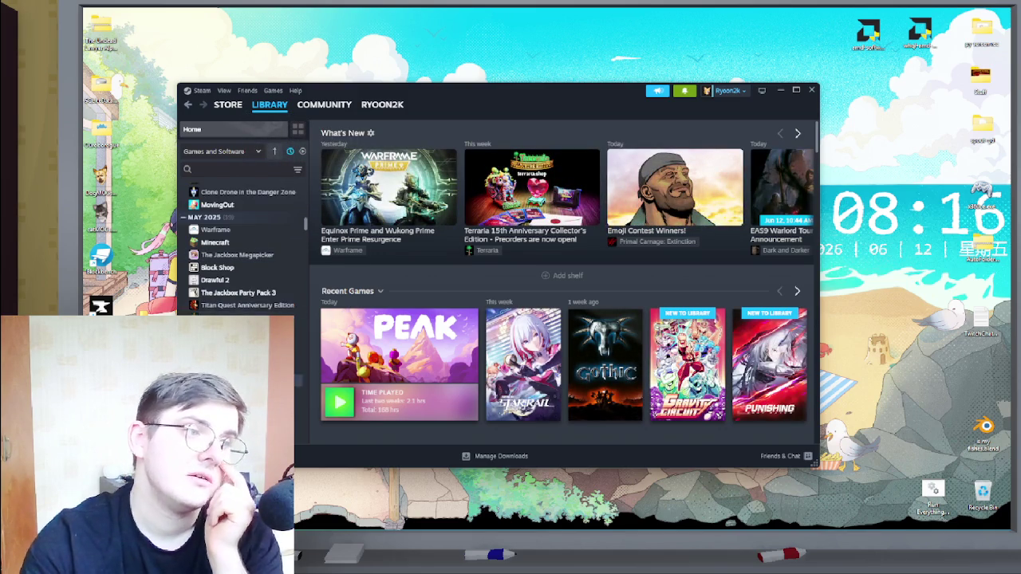
# Glance at the Vibrant Dash page and notifications, then hide Steam with Win+D.
pyautogui.click(239, 318)
pyautogui.scroll(5, 239, 239)
pyautogui.scroll(10, 239, 239)
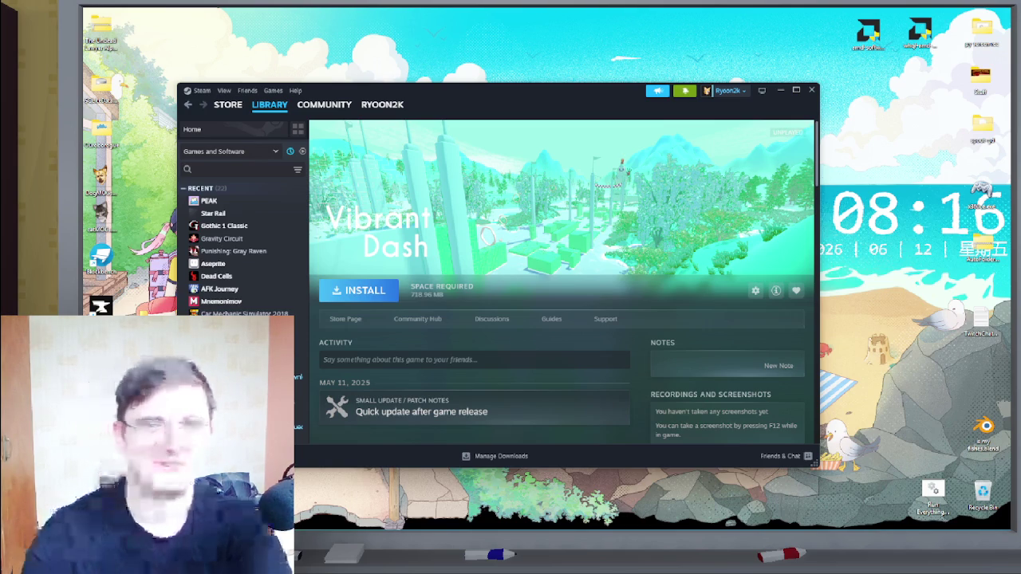
pyautogui.click(684, 90)
pyautogui.click(684, 90)
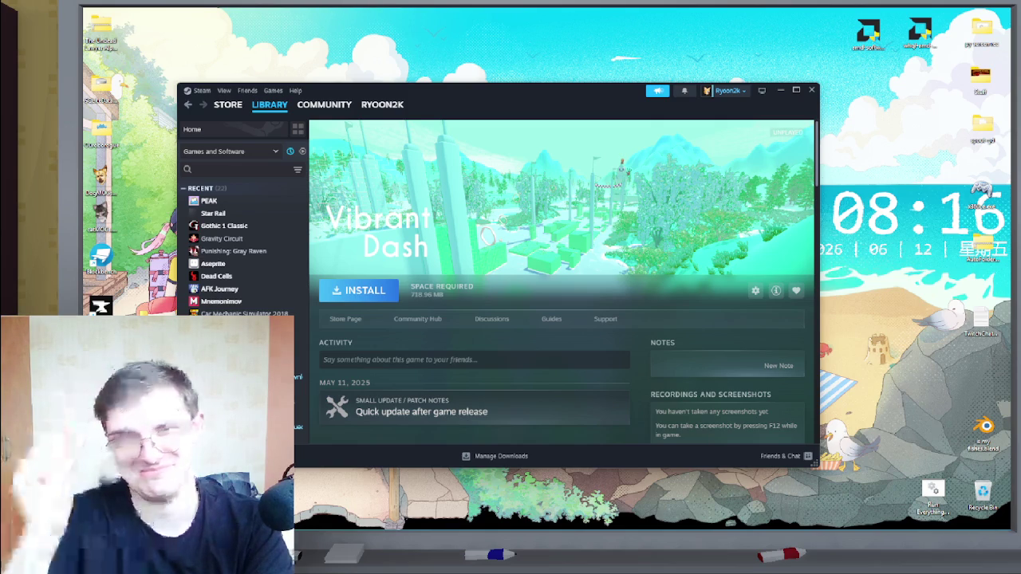
pyautogui.press('super+d')
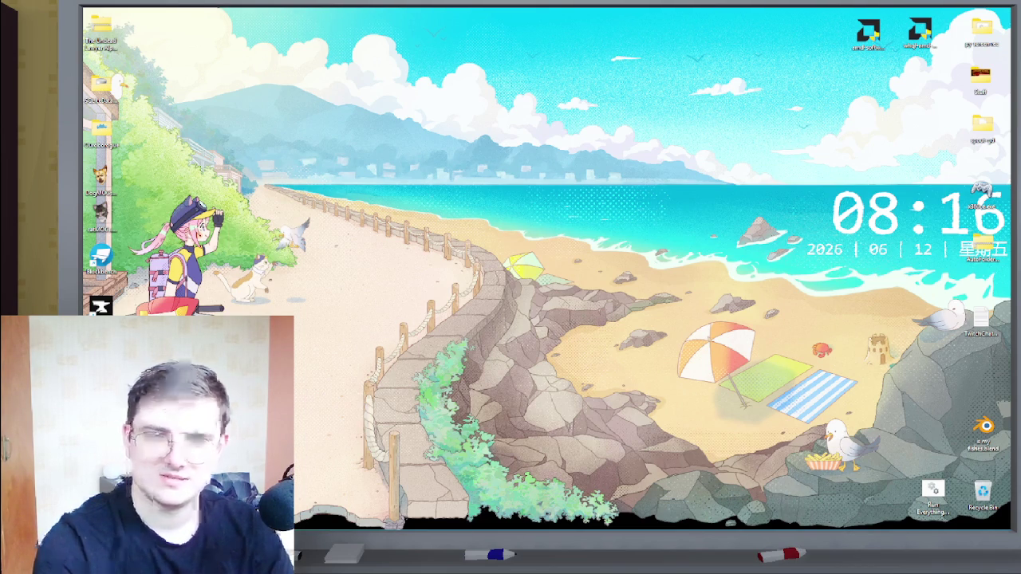
pyautogui.moveTo(933, 527)
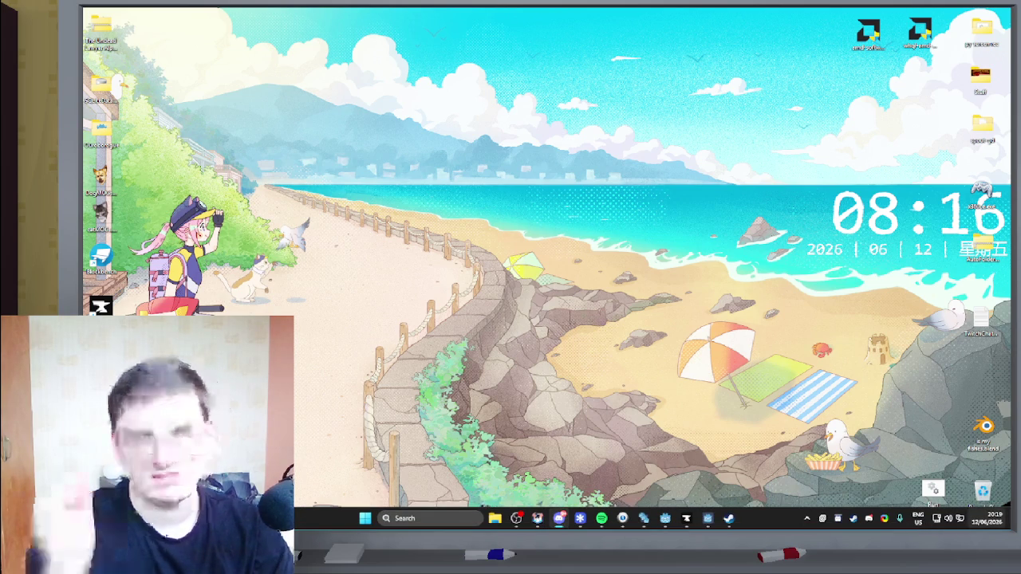
pyautogui.moveTo(993, 519)
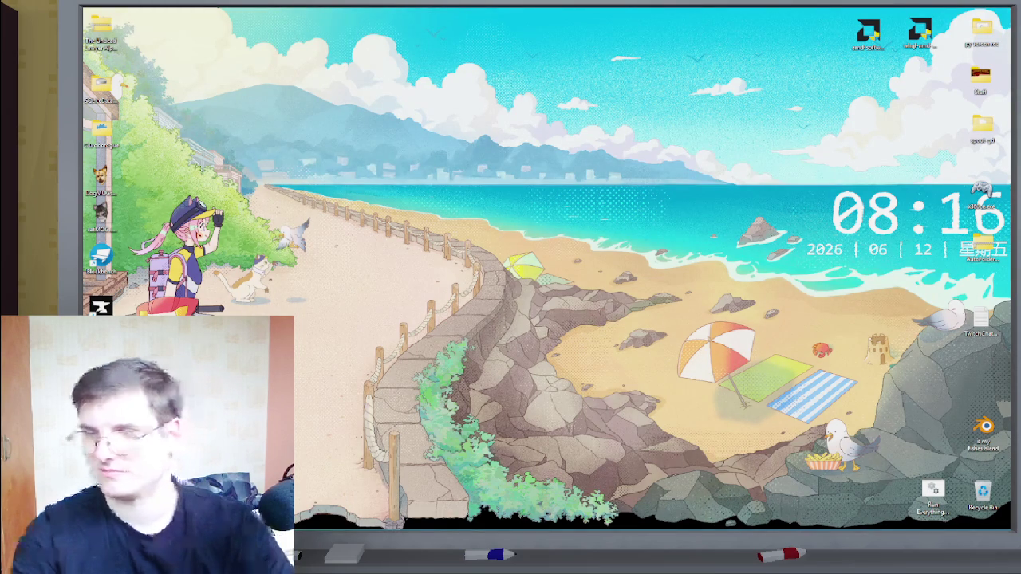
pyautogui.click(981, 485)
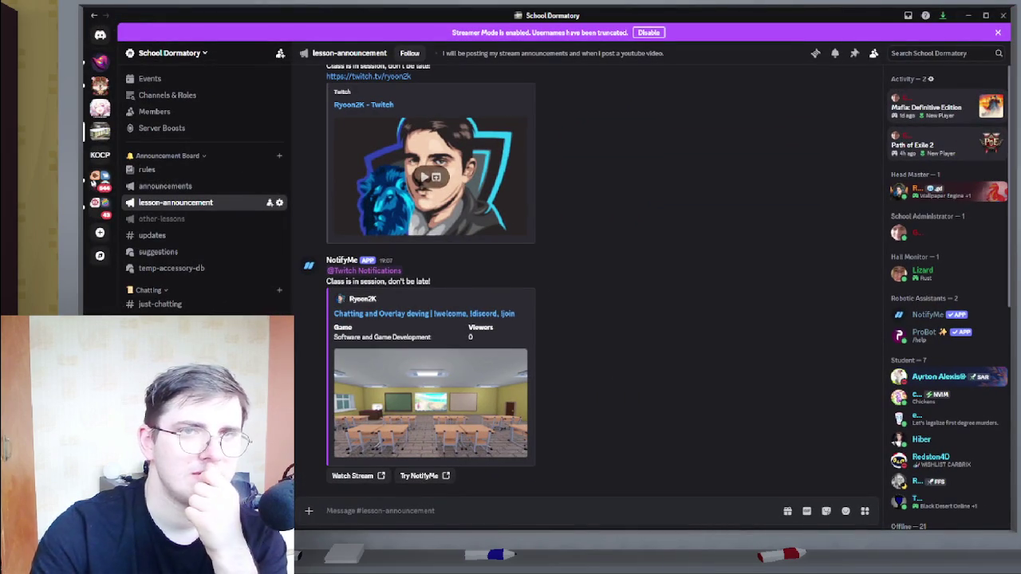
pyautogui.click(967, 15)
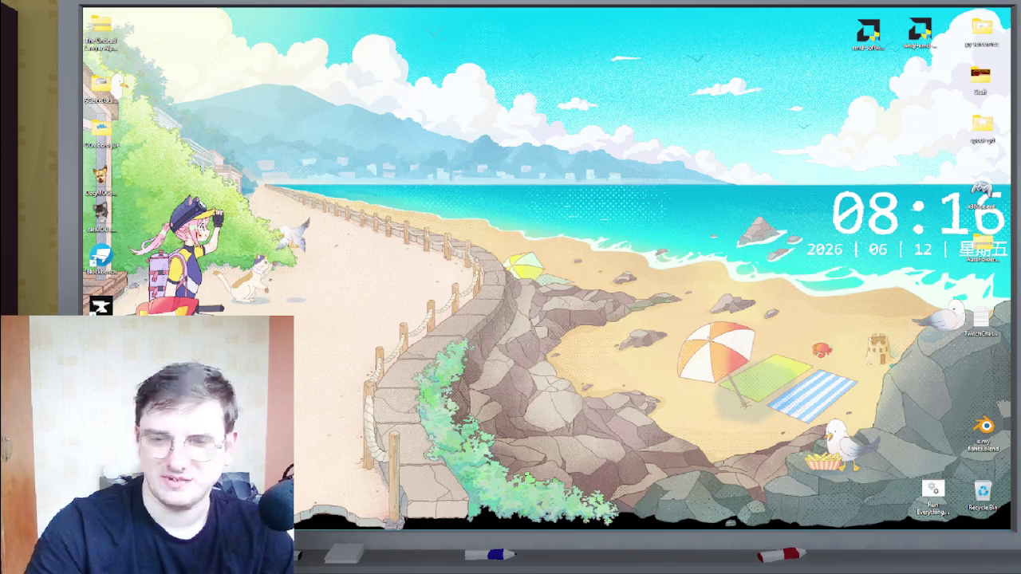
# Quit Wallpaper Engine from its tray menu, restoring the default Windows wallpaper.
pyautogui.rightClick(823, 519)
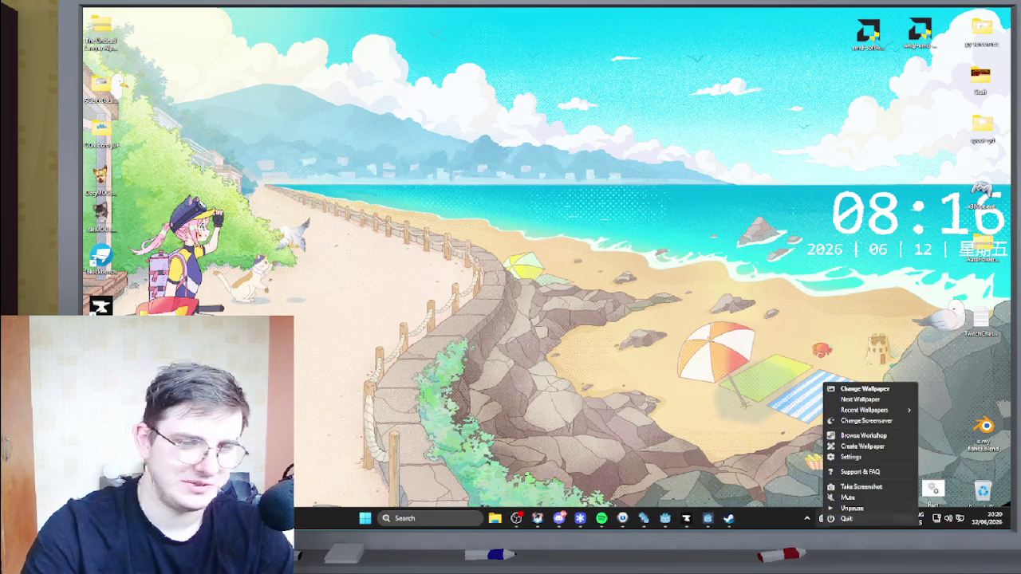
pyautogui.click(844, 518)
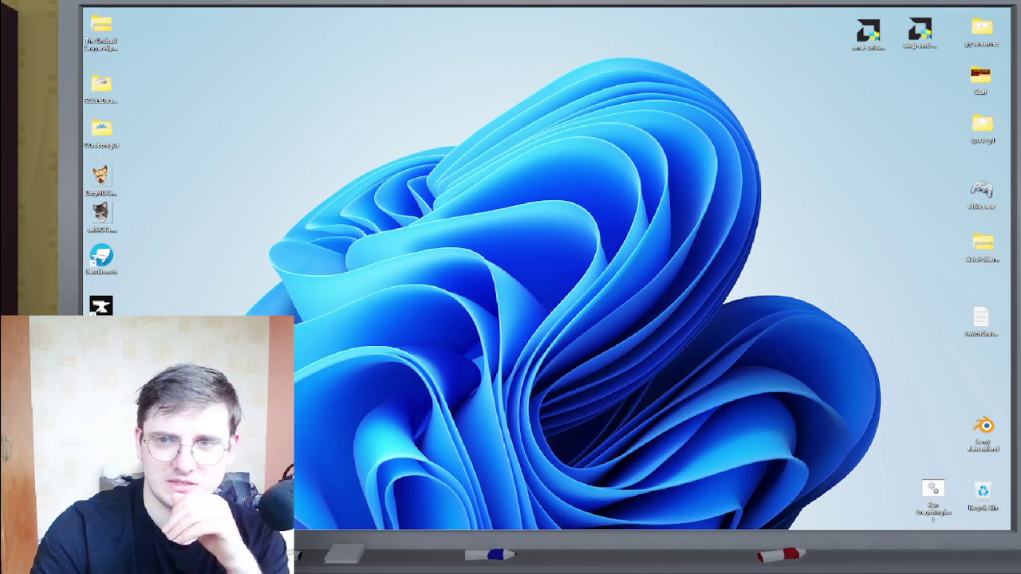
pyautogui.moveTo(830, 528)
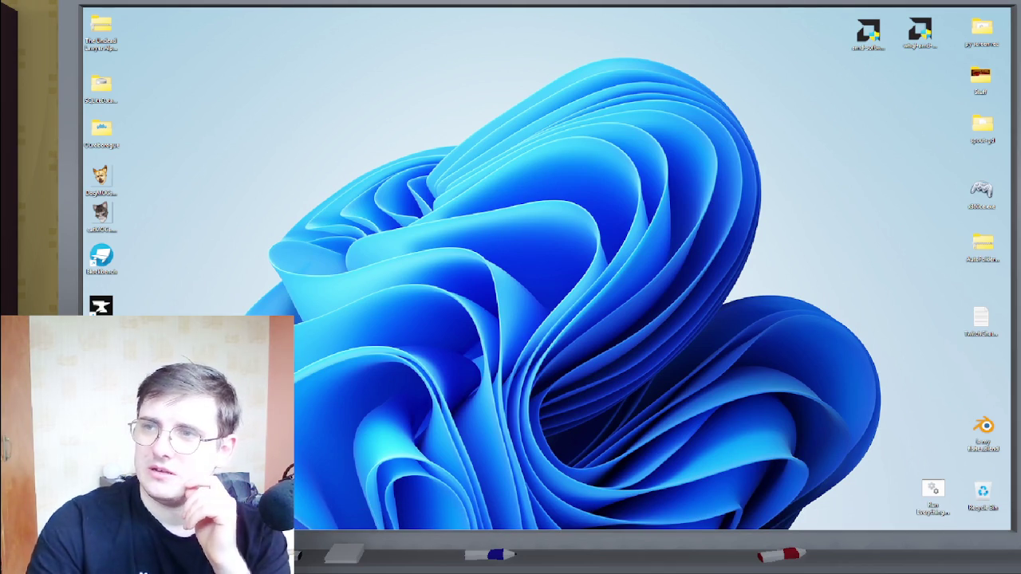
# Try closing the Godots and CurseForge windows from their taskbar previews.
pyautogui.moveTo(558, 530)
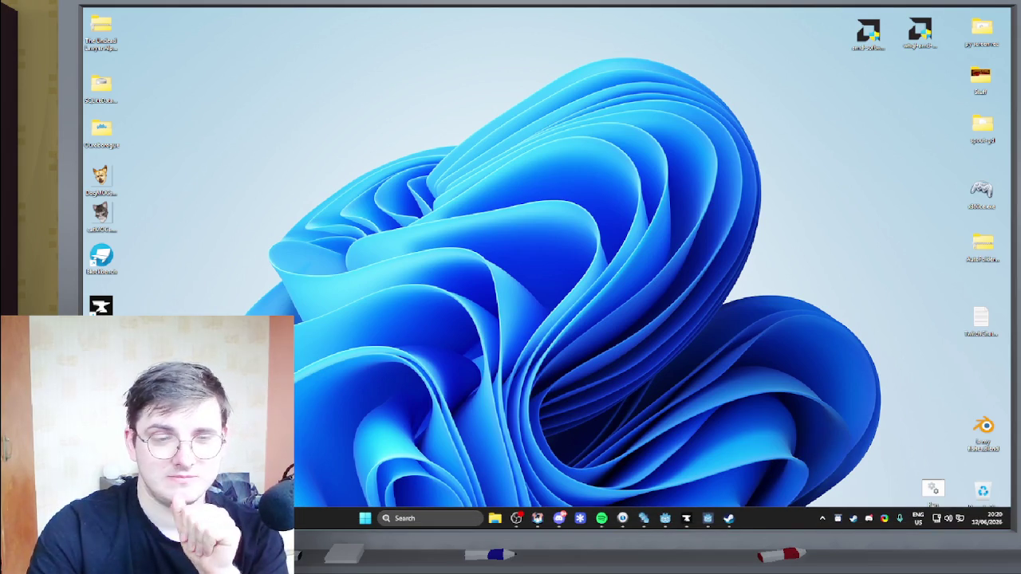
pyautogui.moveTo(644, 519)
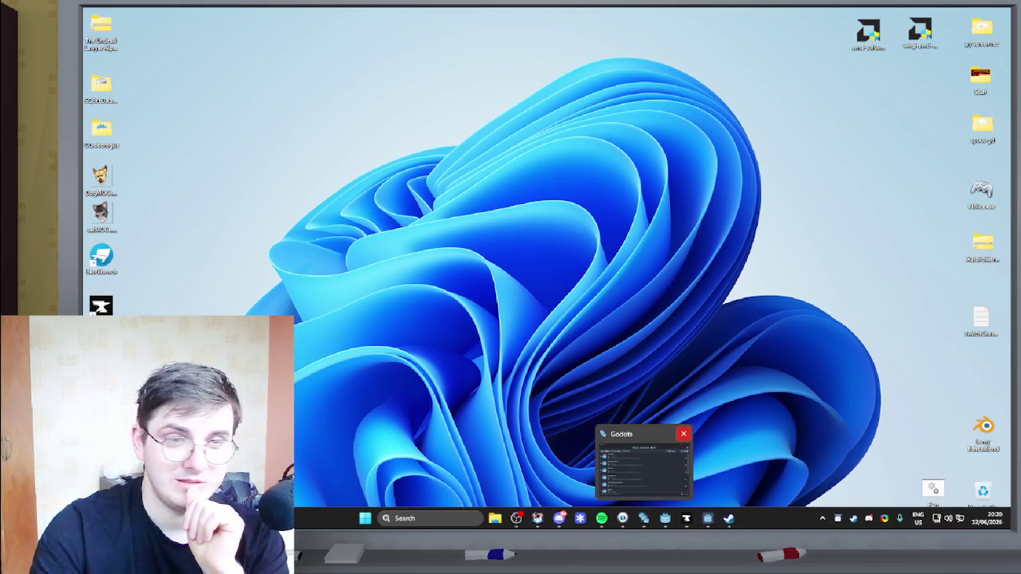
pyautogui.click(684, 434)
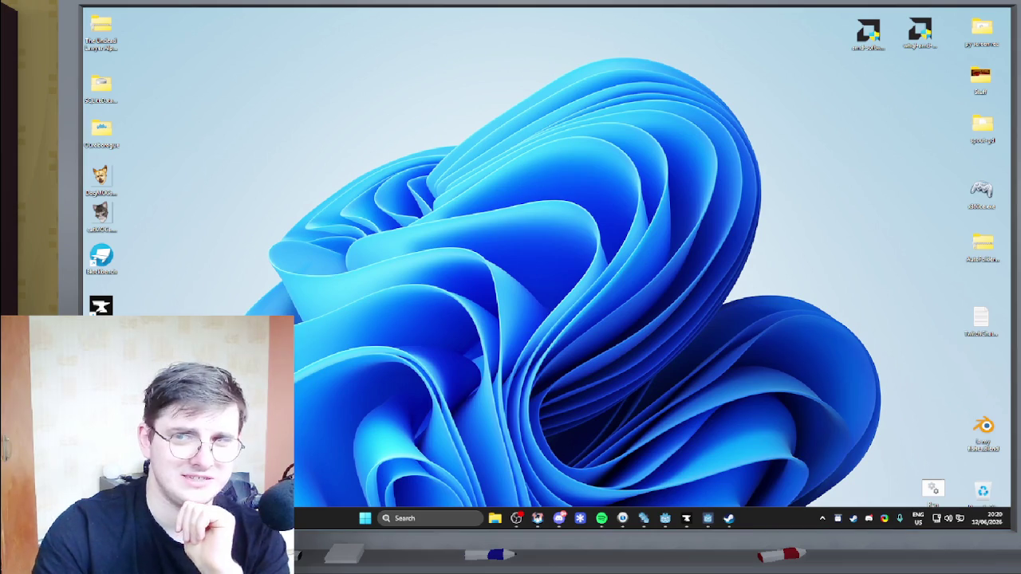
pyautogui.moveTo(686, 518)
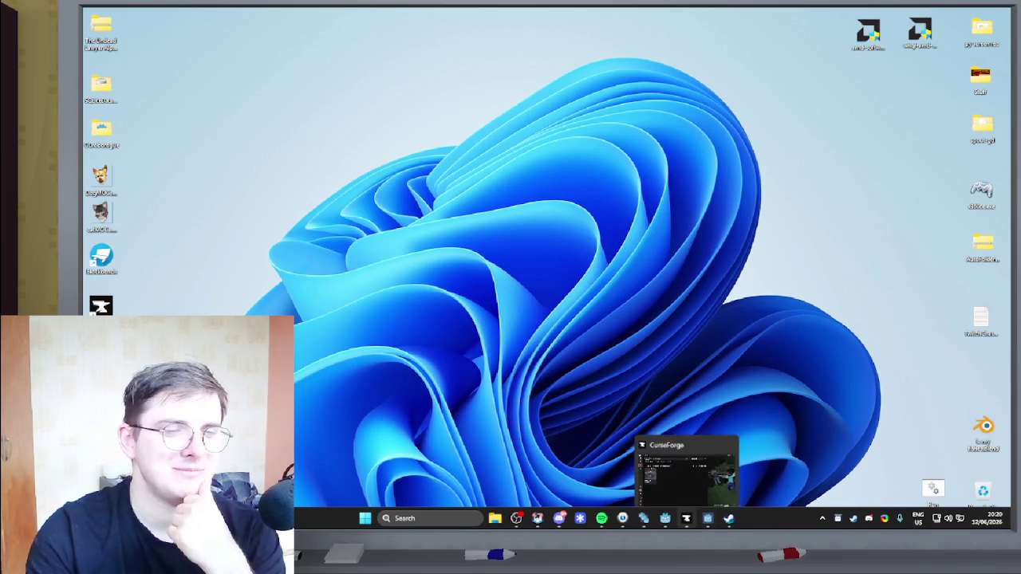
pyautogui.click(728, 433)
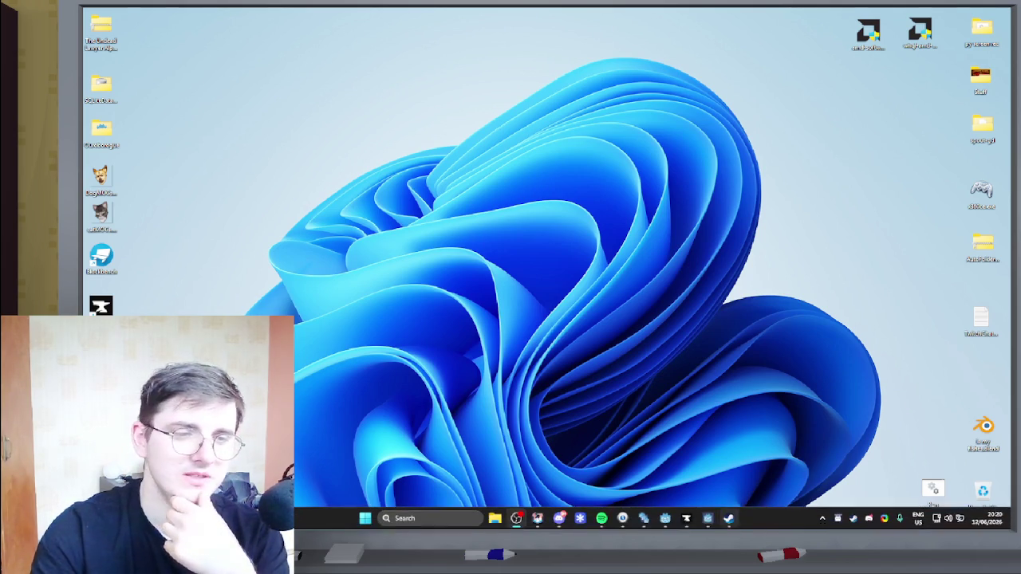
pyautogui.moveTo(686, 519)
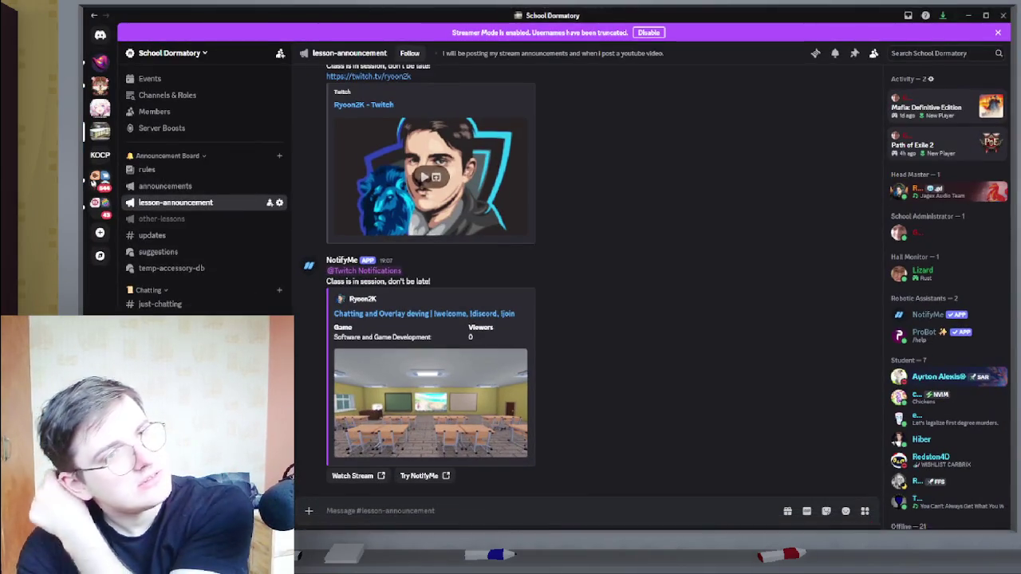
pyautogui.press('super+d')
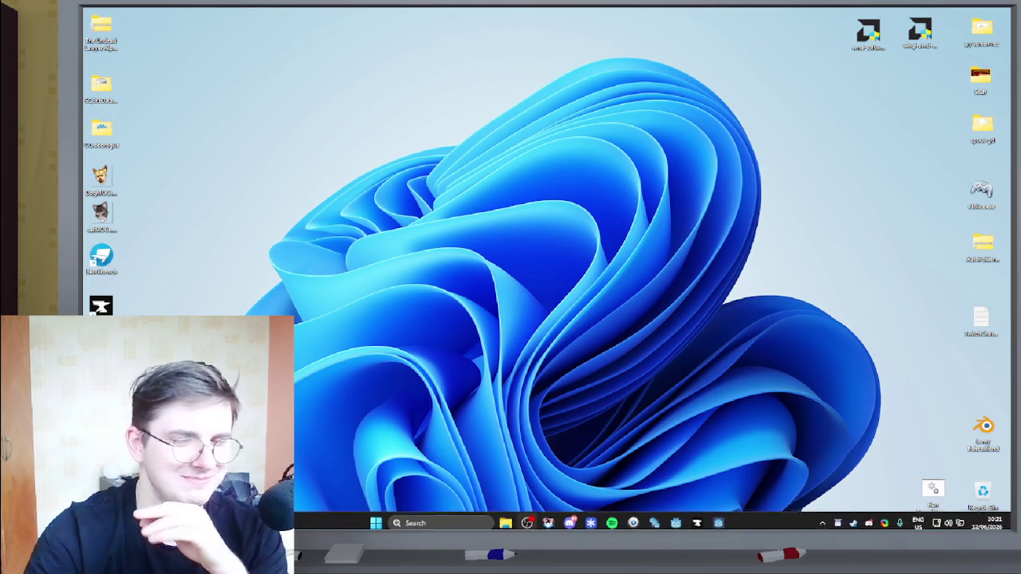
pyautogui.moveTo(633, 518)
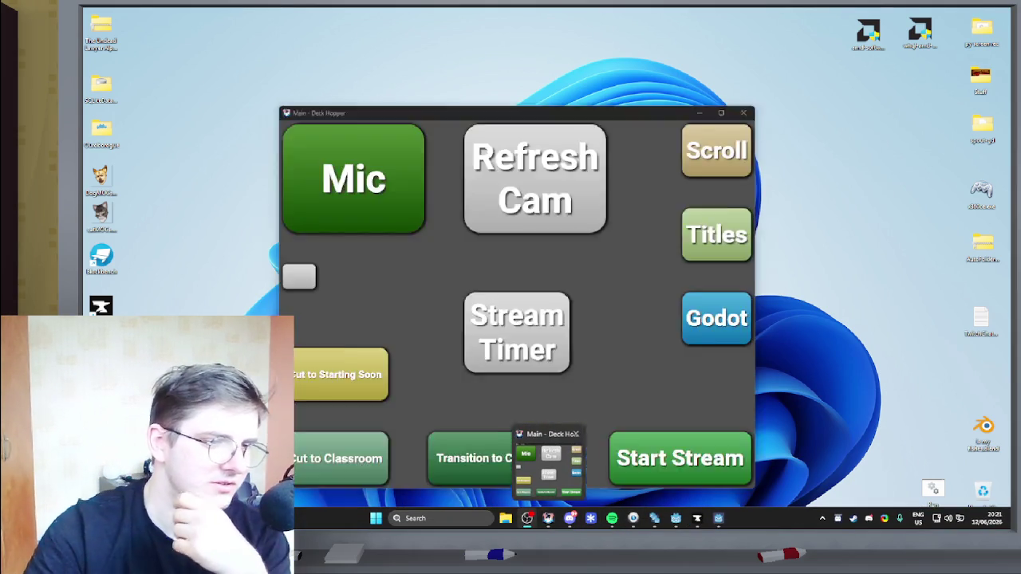
pyautogui.moveTo(570, 518)
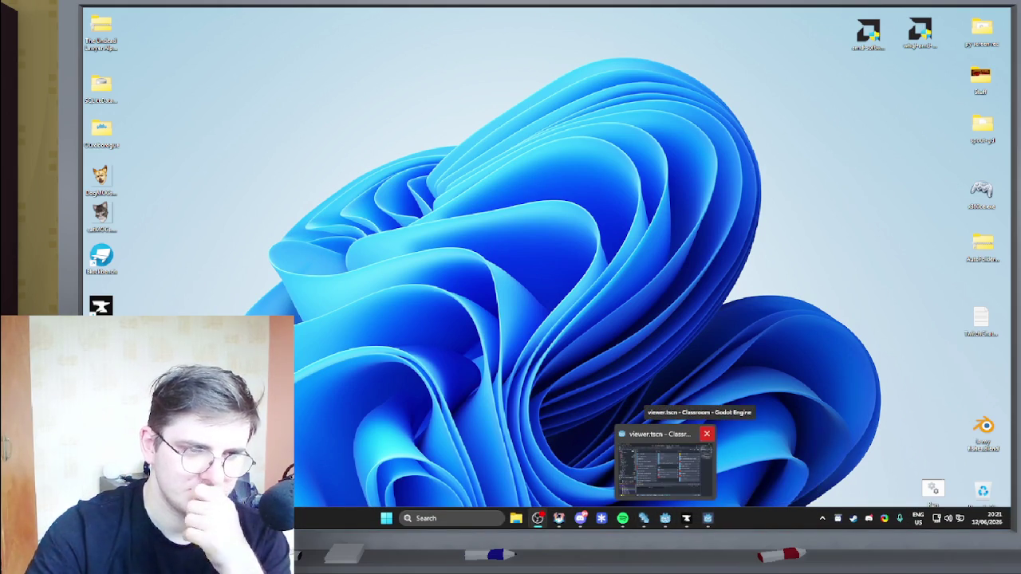
# Quit the Classroom editor saving action_manager.gd, then close the remaining Godot and Godots windows.
pyautogui.click(706, 434)
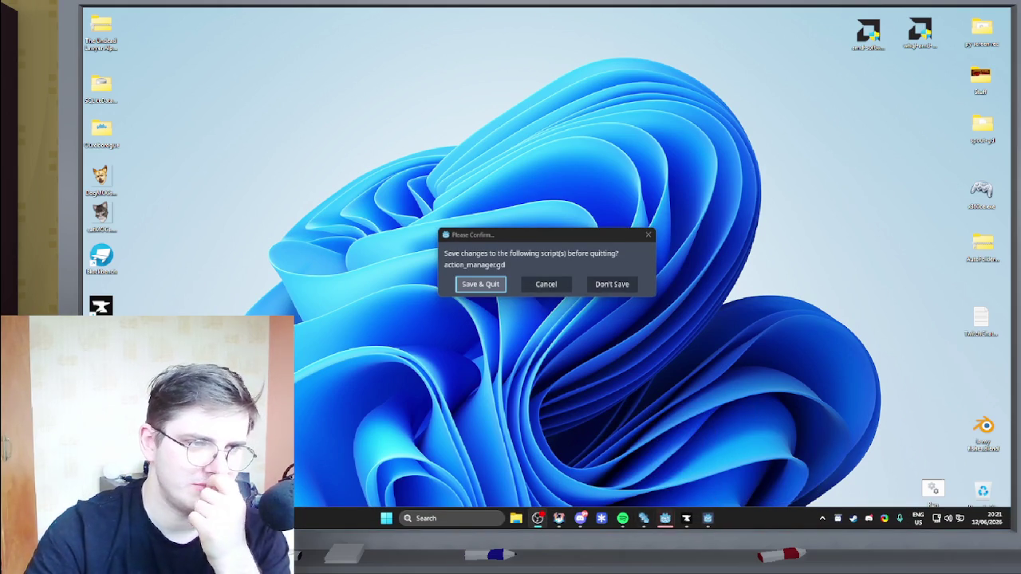
pyautogui.press('Return')
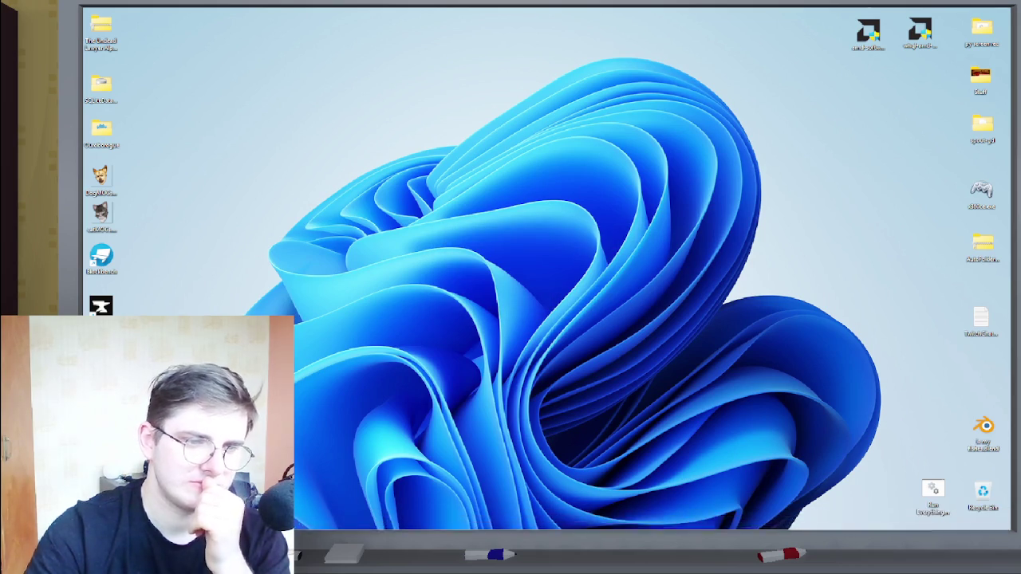
pyautogui.moveTo(643, 519)
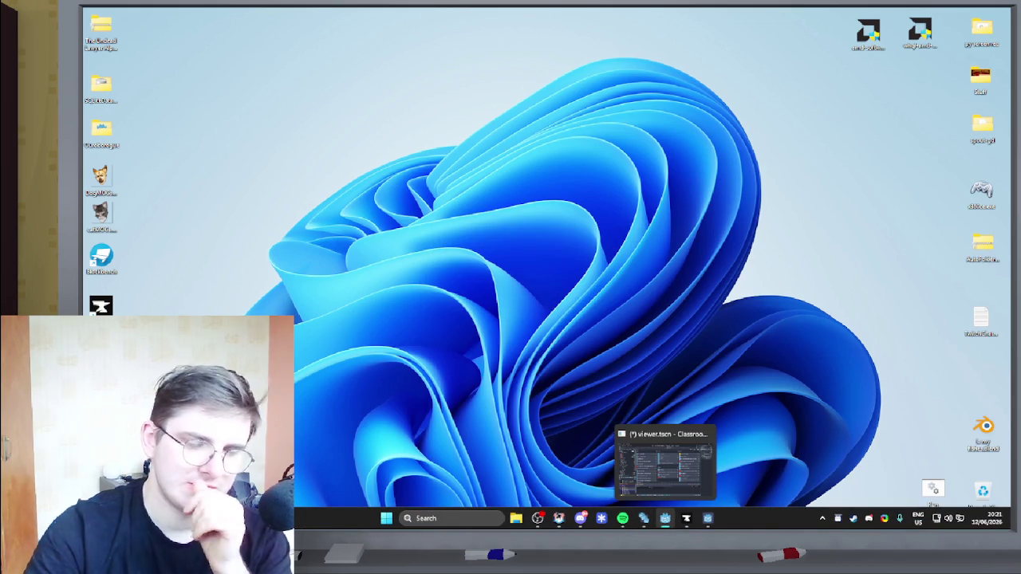
pyautogui.click(707, 434)
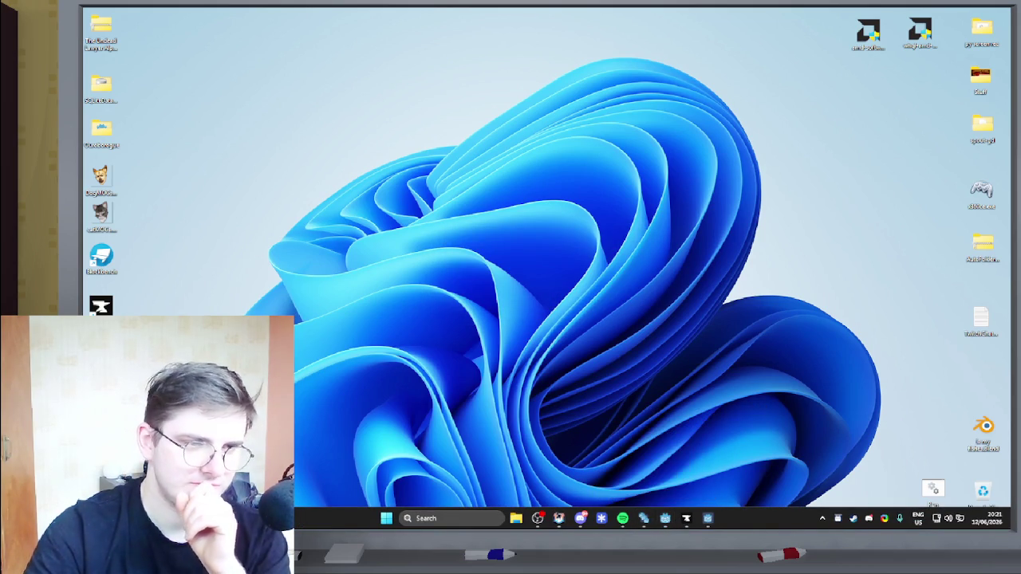
pyautogui.moveTo(654, 518)
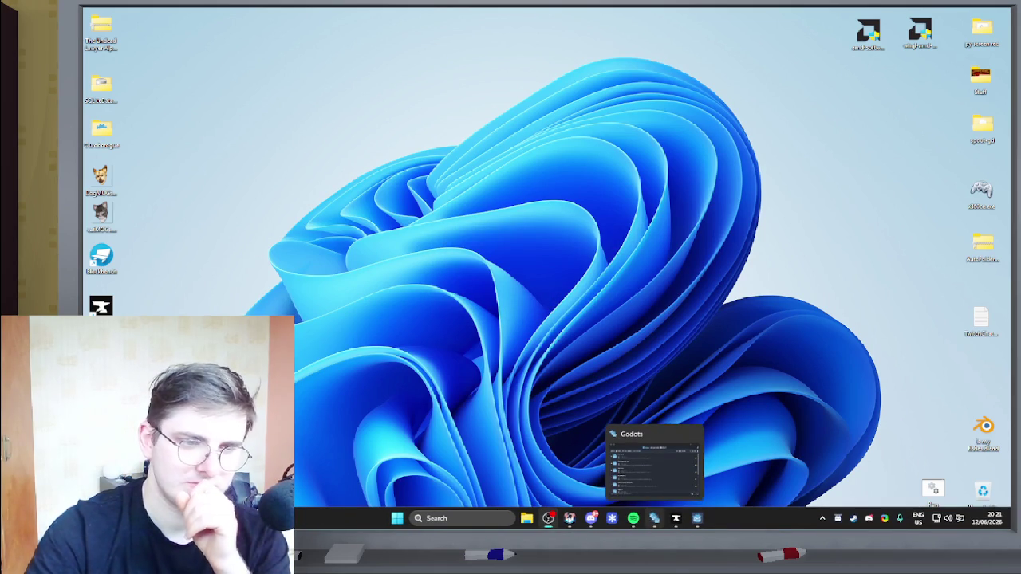
pyautogui.click(694, 434)
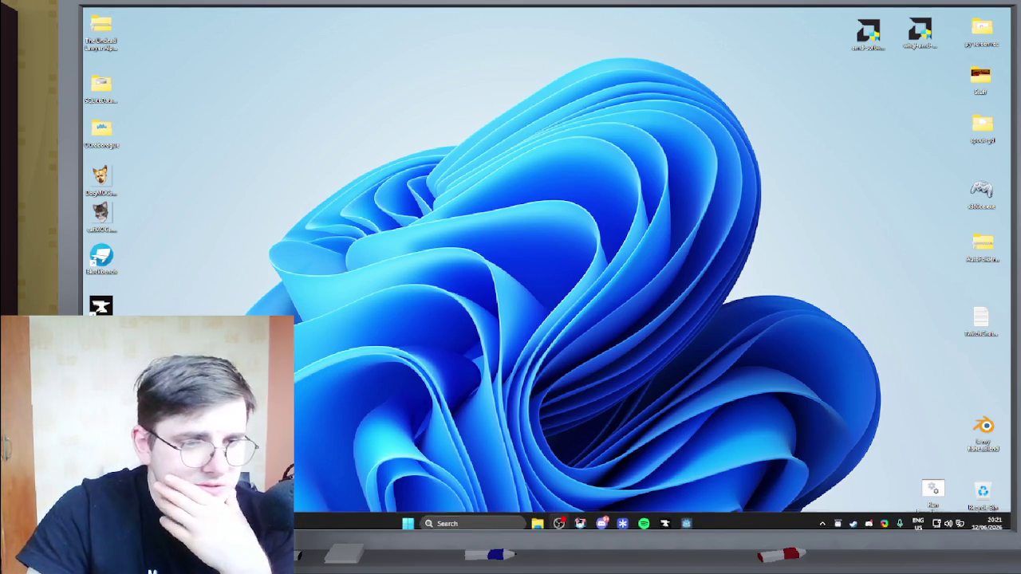
pyautogui.moveTo(686, 518)
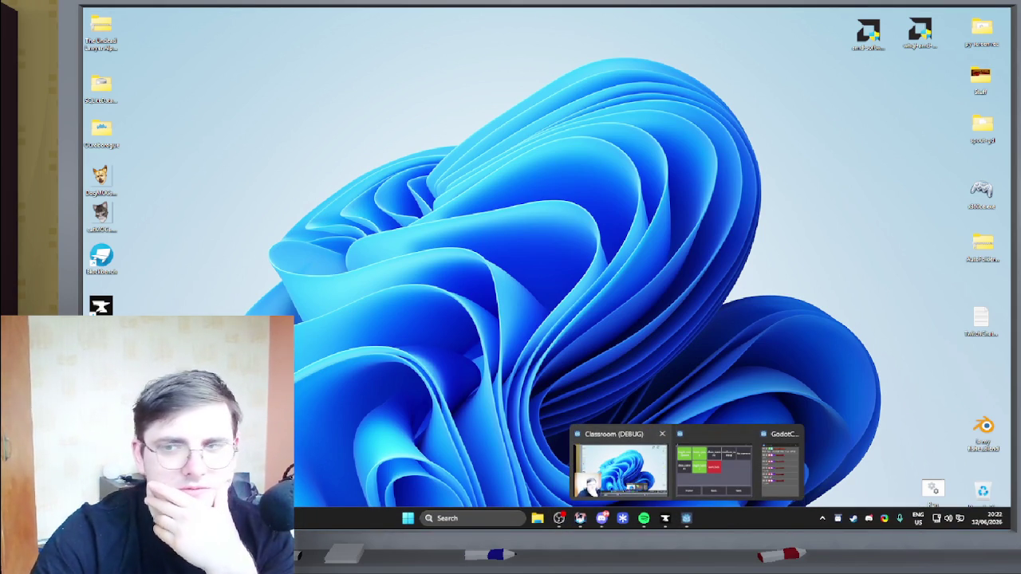